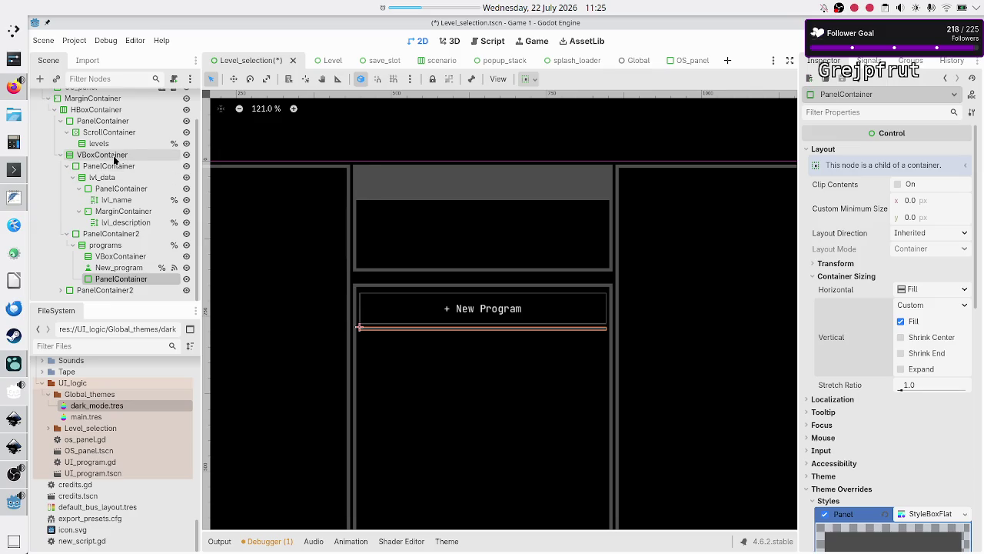
Read the lvl_name parent PanelContainer's size (408 × 52 px), then save and run the scene with F6
scroll(115, 162, up, 2)
click(116, 234)
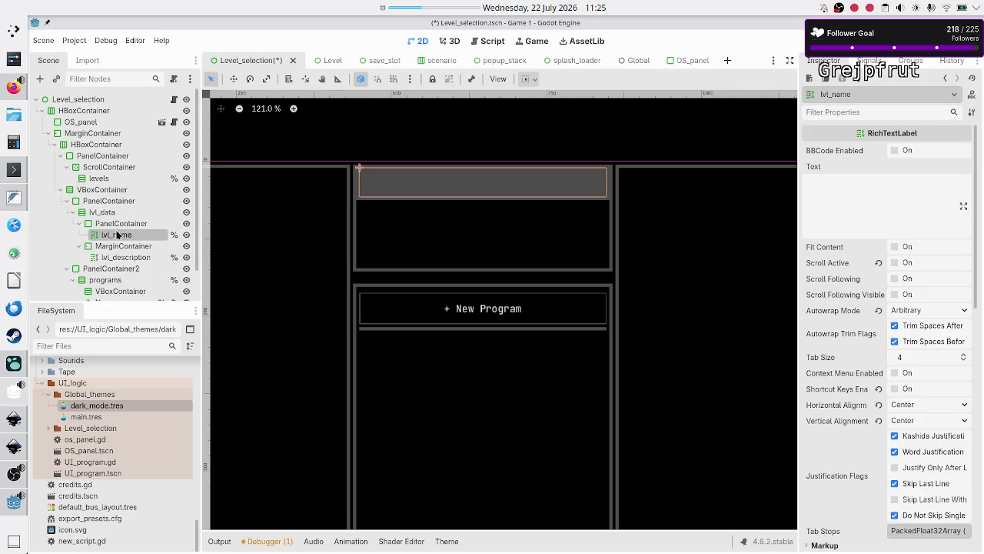
click(121, 223)
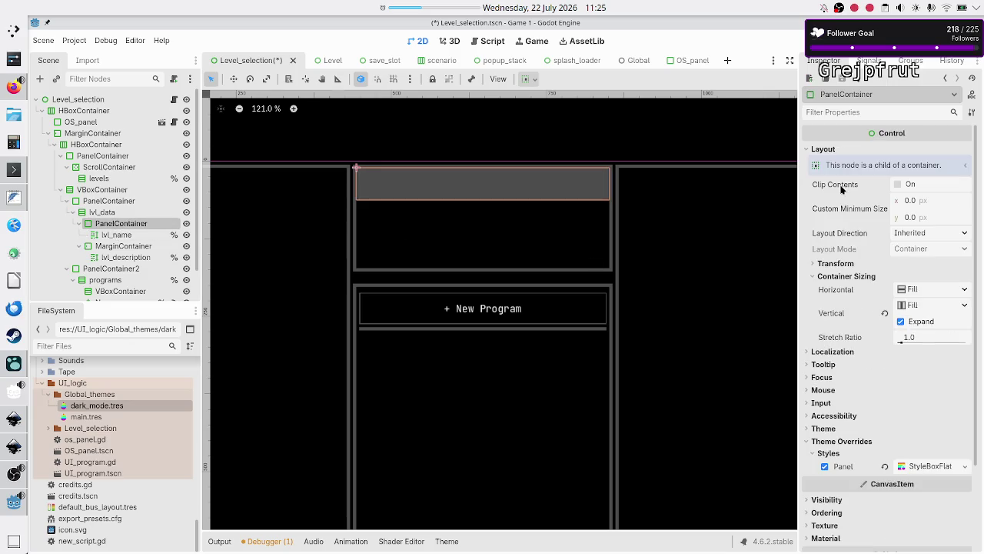
click(843, 264)
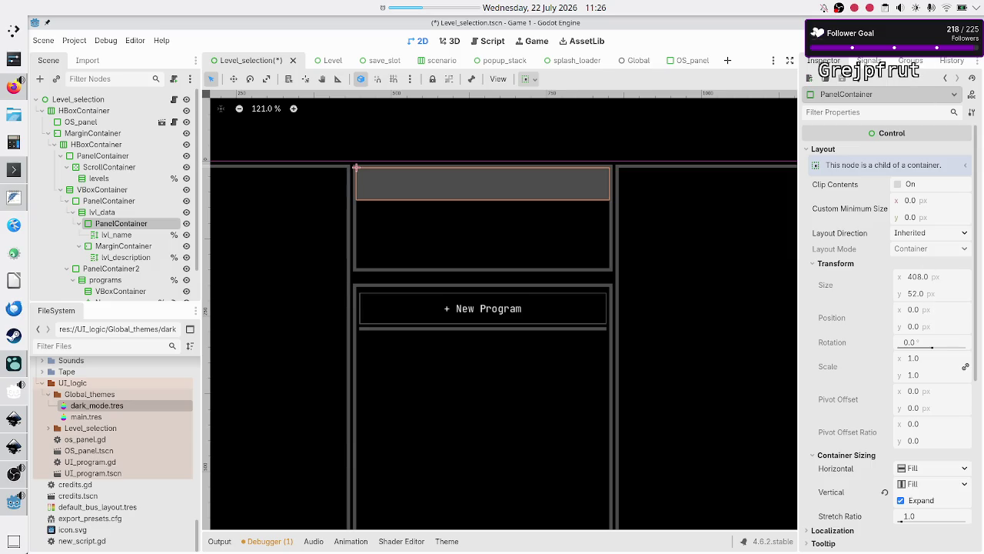
key(F6)
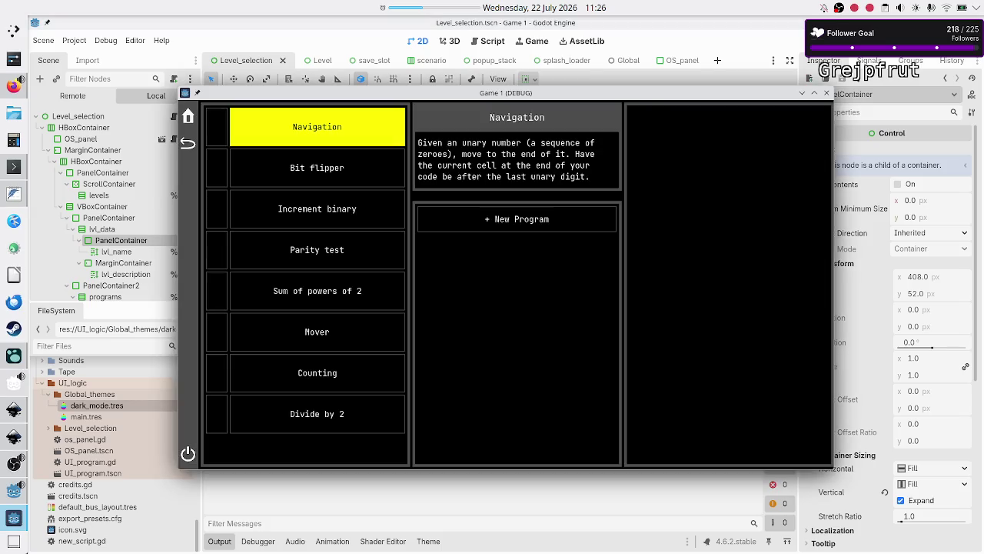
Maximize the running game and expand the Remote tree down to the level-info VBoxContainer
double_click(644, 93)
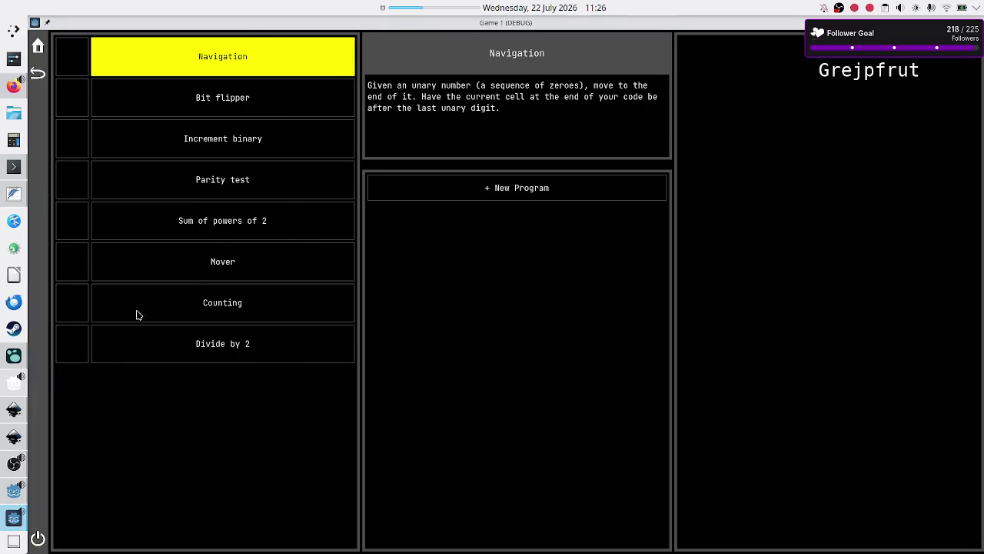
click(14, 490)
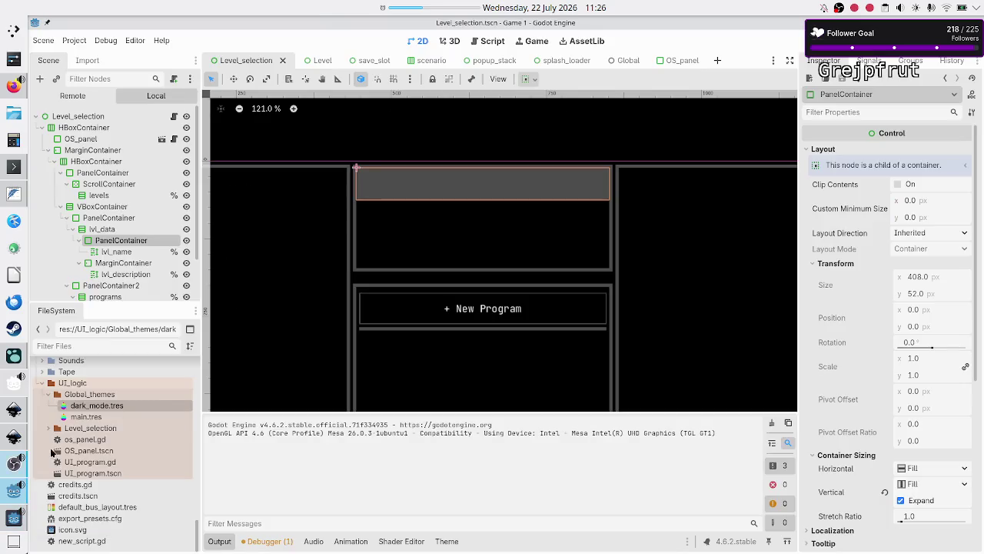
click(92, 96)
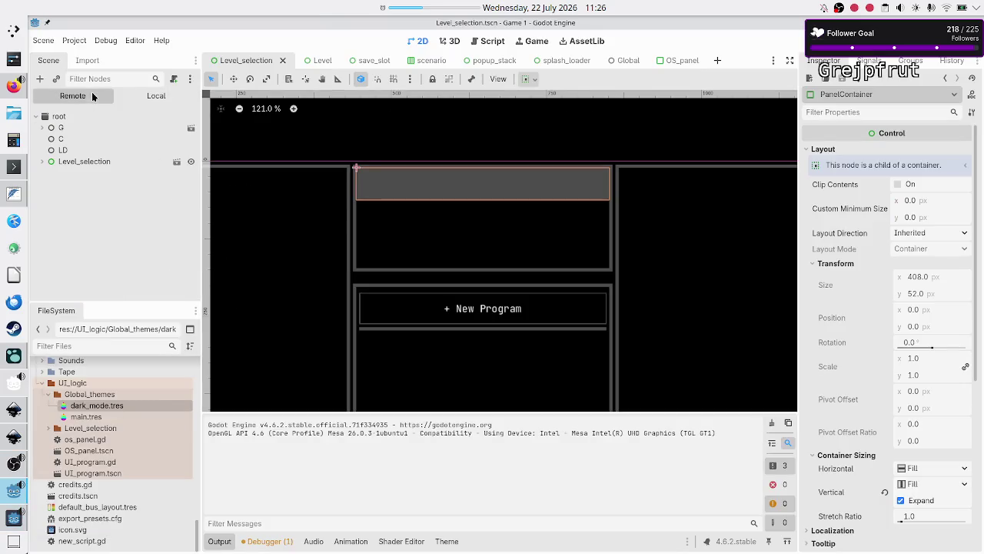
click(41, 162)
click(47, 172)
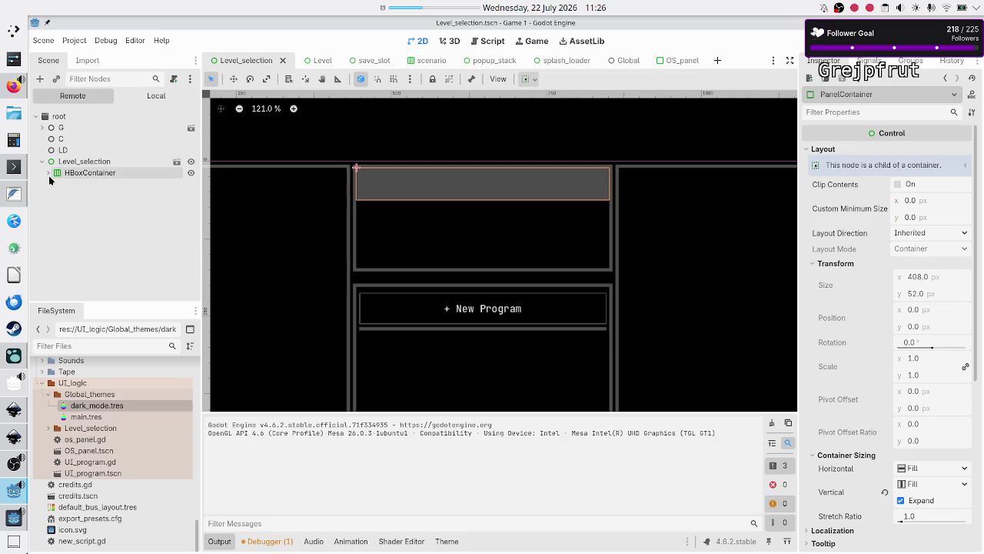
click(54, 196)
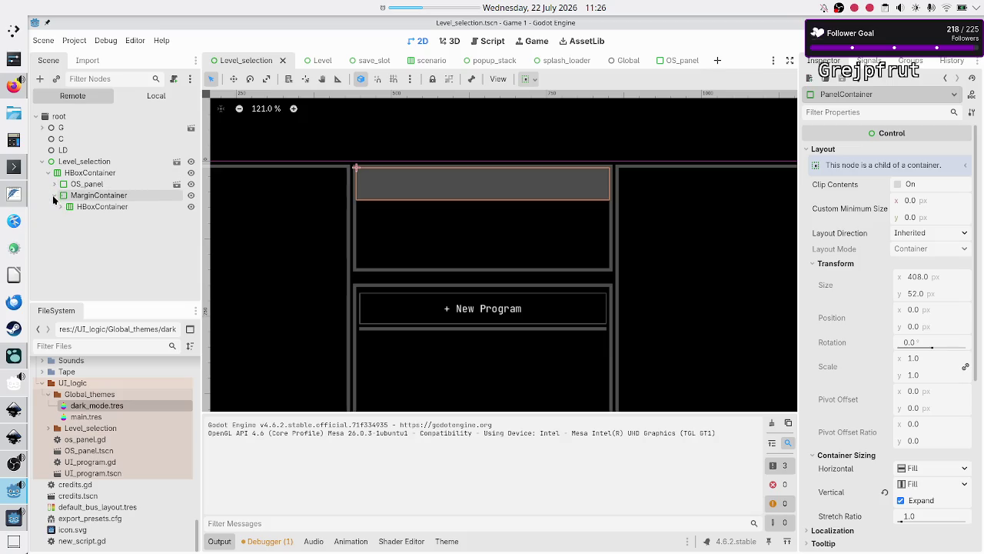
click(60, 206)
click(66, 229)
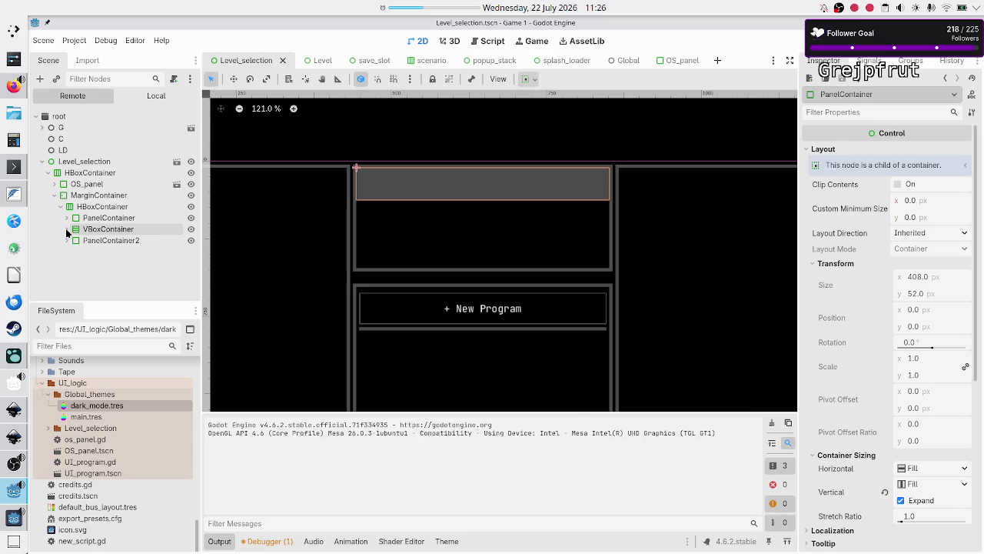
Expand lvl_data and read the live level-name panel's size of 594 × 77 px
click(80, 240)
click(72, 240)
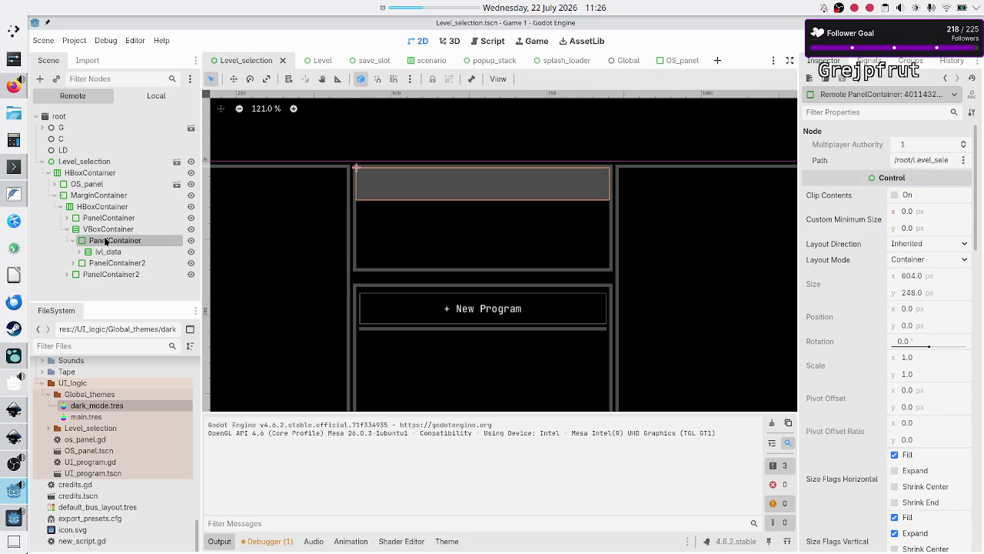
click(87, 251)
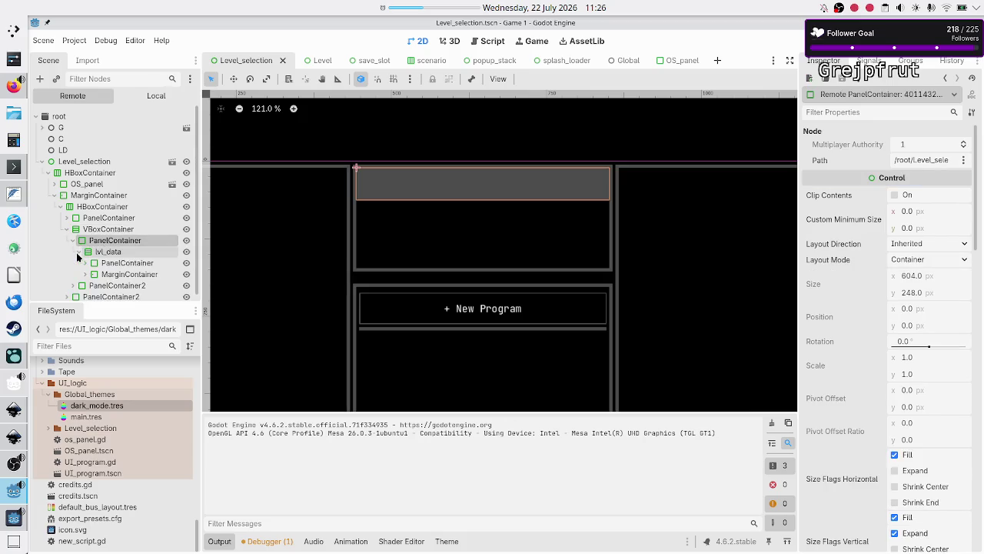
click(85, 264)
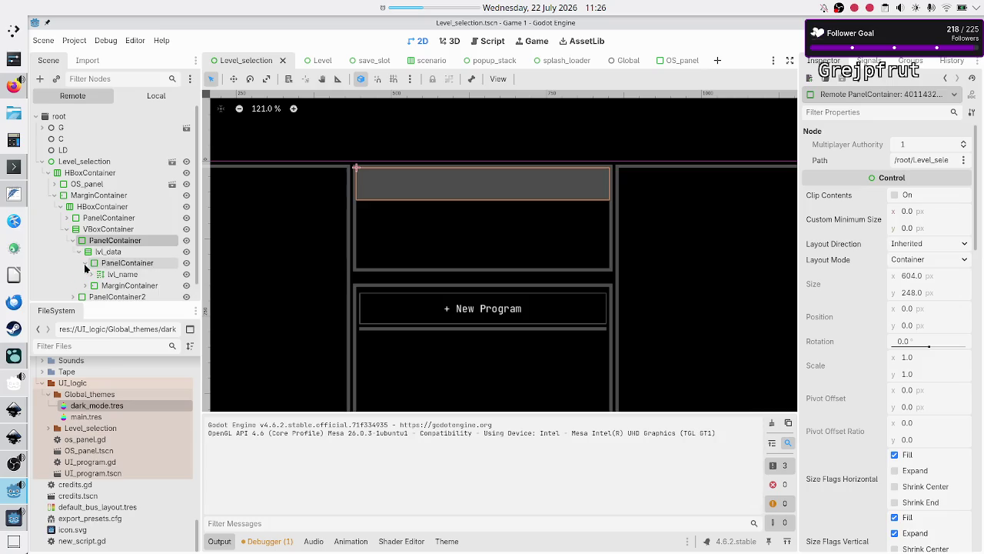
click(120, 265)
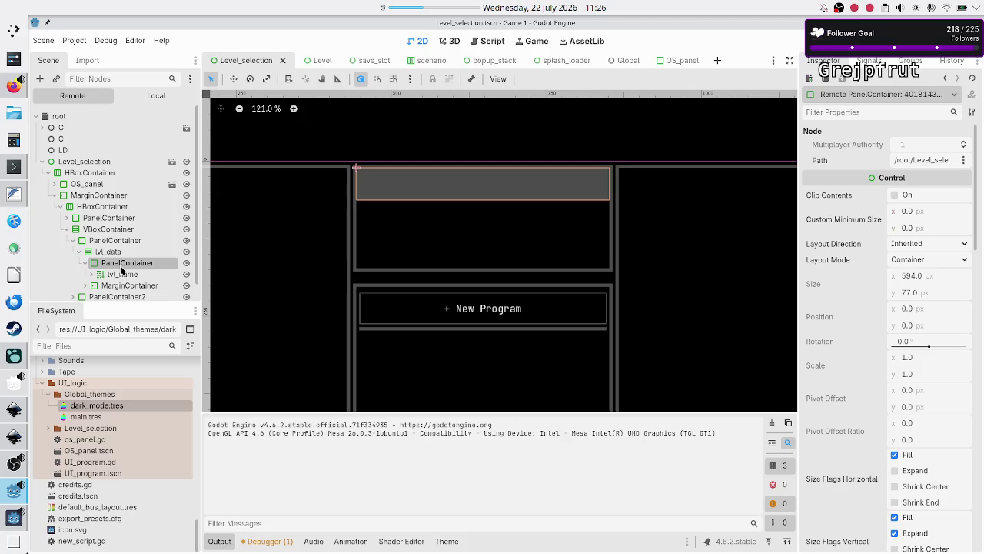
click(9, 522)
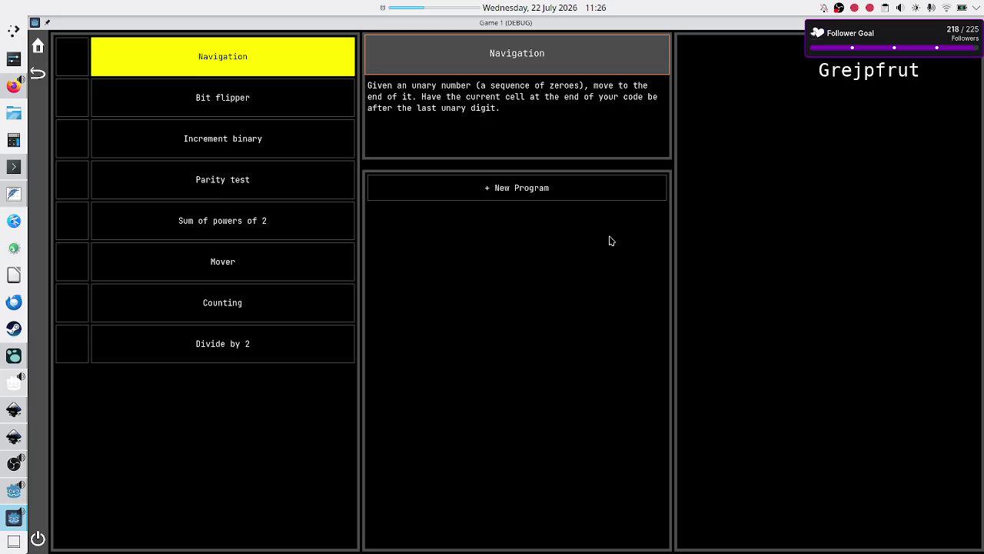
Switch to Inkscape to view the level_selection_UI.svg mockup's title and description panels
click(13, 435)
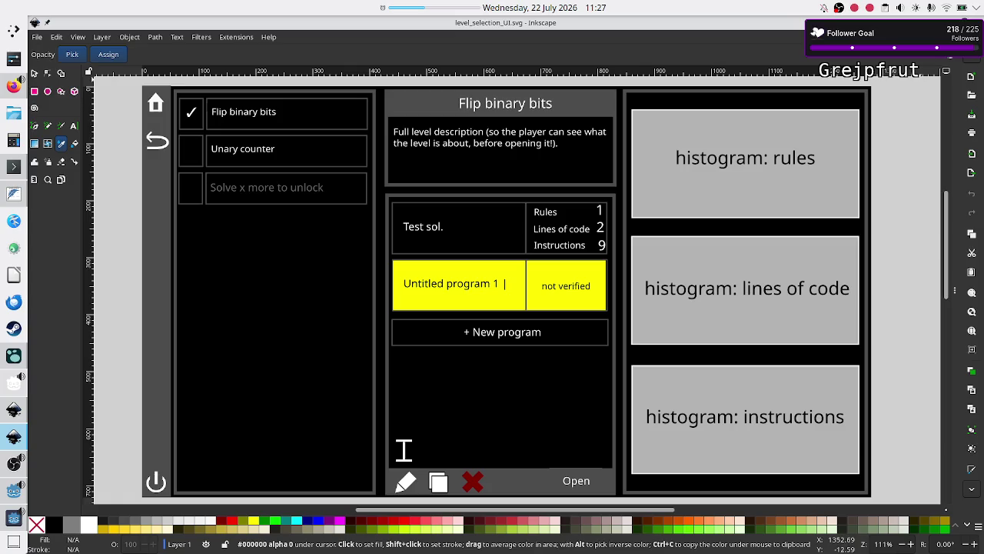
Return from Inkscape to the running Game 1 (DEBUG) window with Alt+Tab
key(alt+Tab)
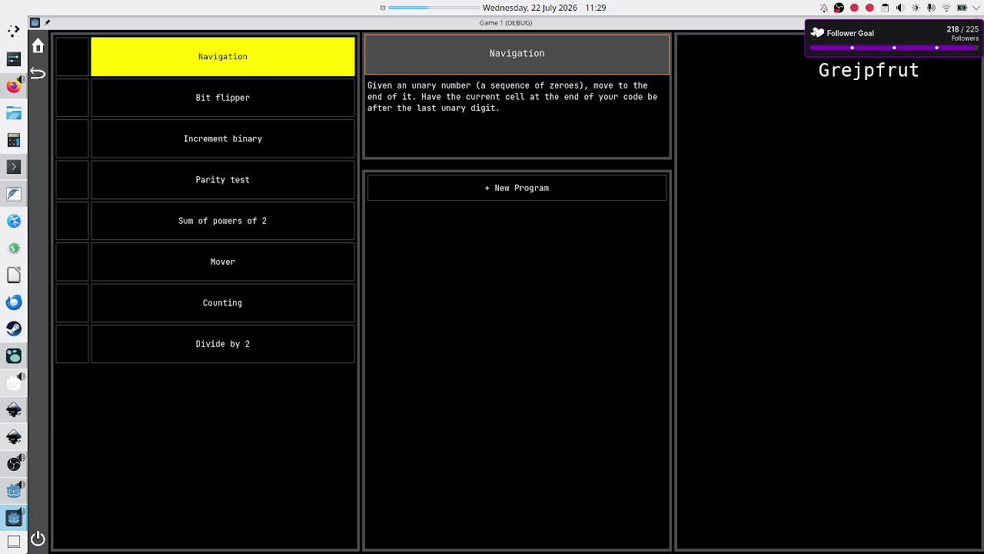
Stop the game, read the Scenario scene's 75 px minimum height, and open Level_selection's script
click(977, 22)
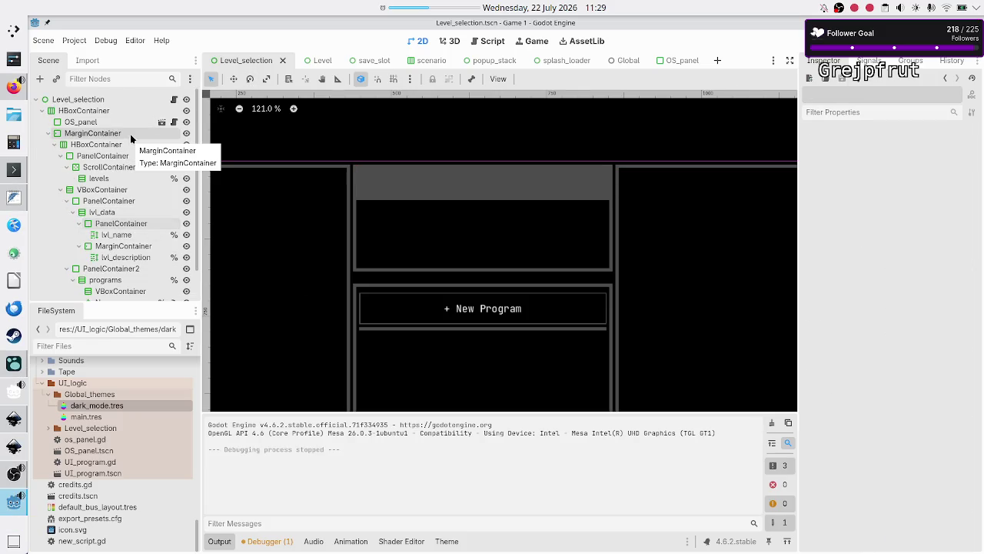
click(116, 176)
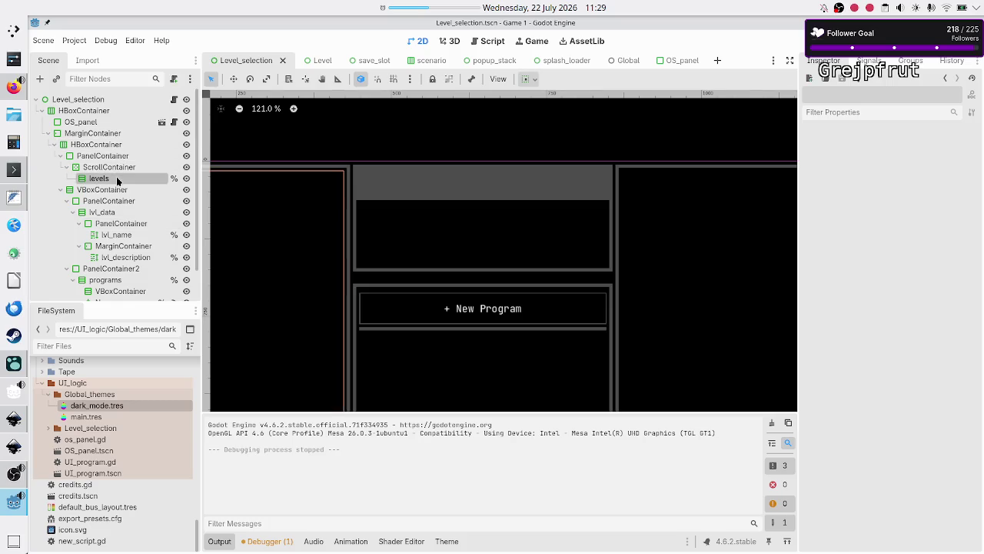
click(435, 61)
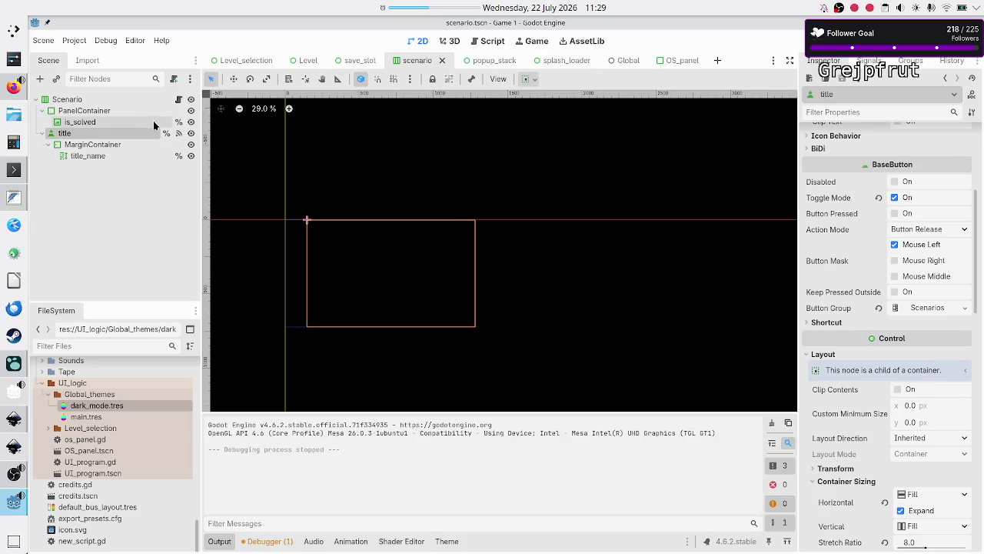
click(133, 98)
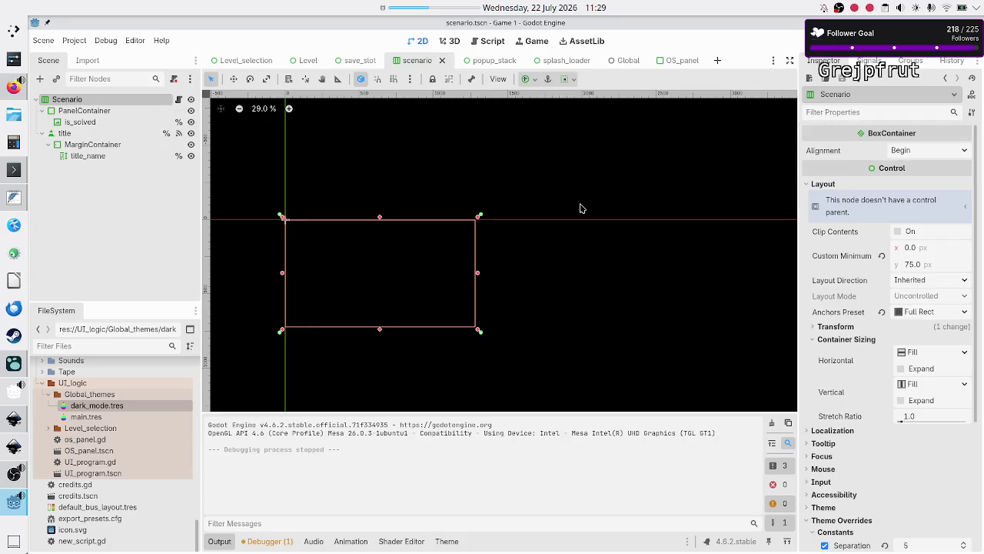
mouse_move(923, 267)
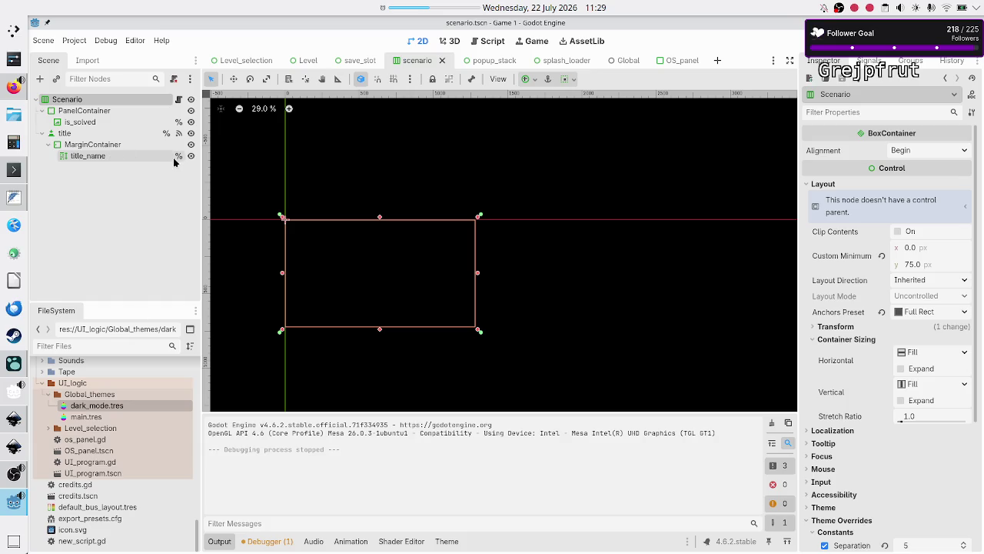
click(246, 62)
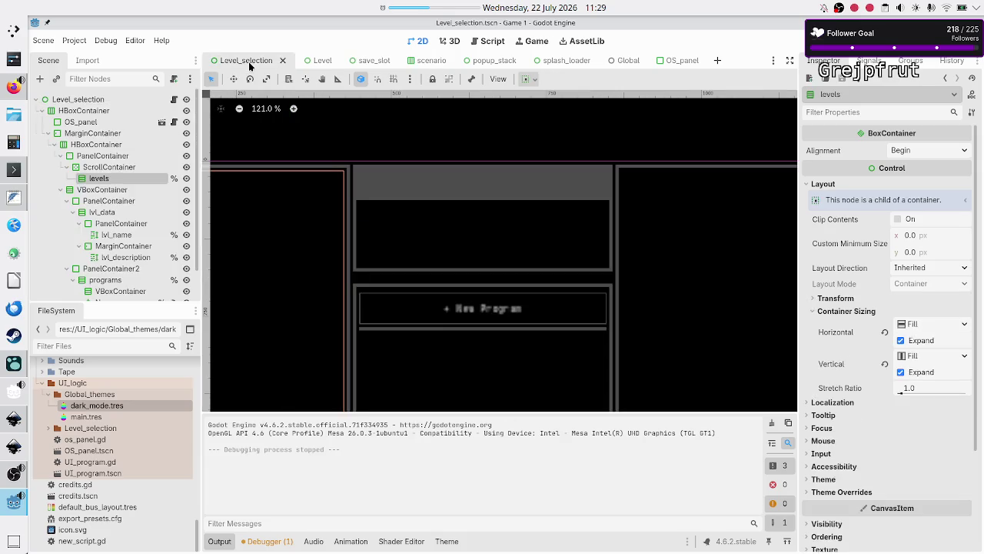
click(174, 99)
Place the cursor at add_level's set_title call on line 30, then run the game again with F5
scroll(435, 269, down, 4)
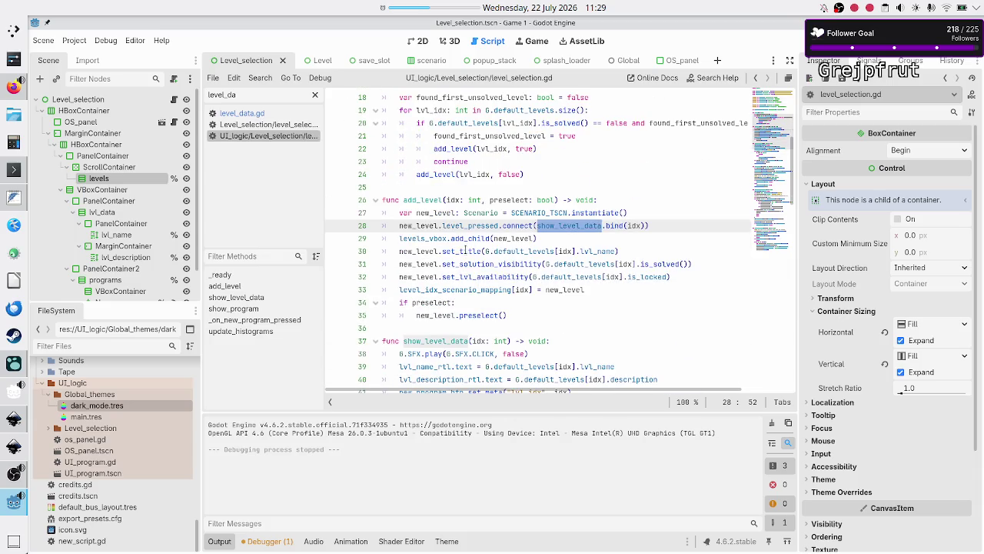
click(465, 251)
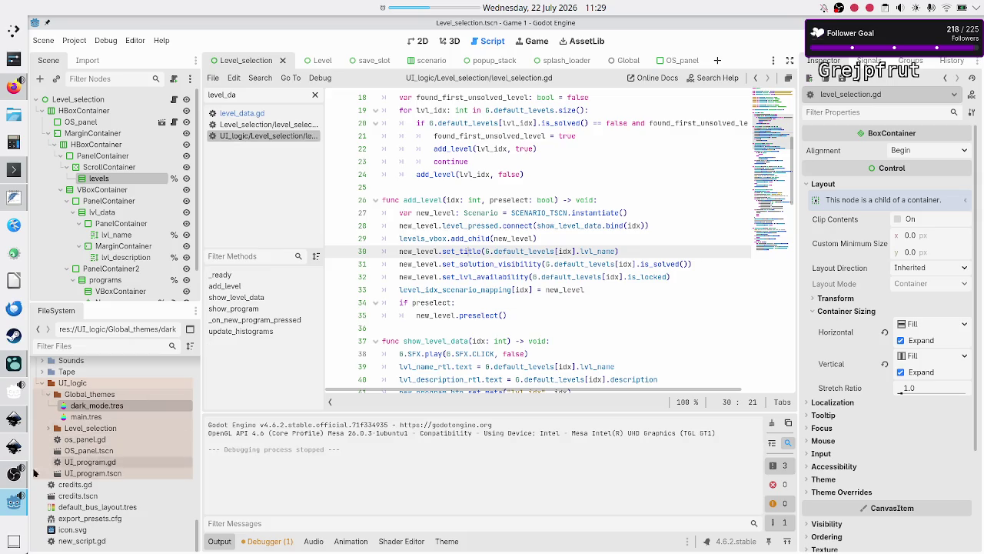
click(8, 501)
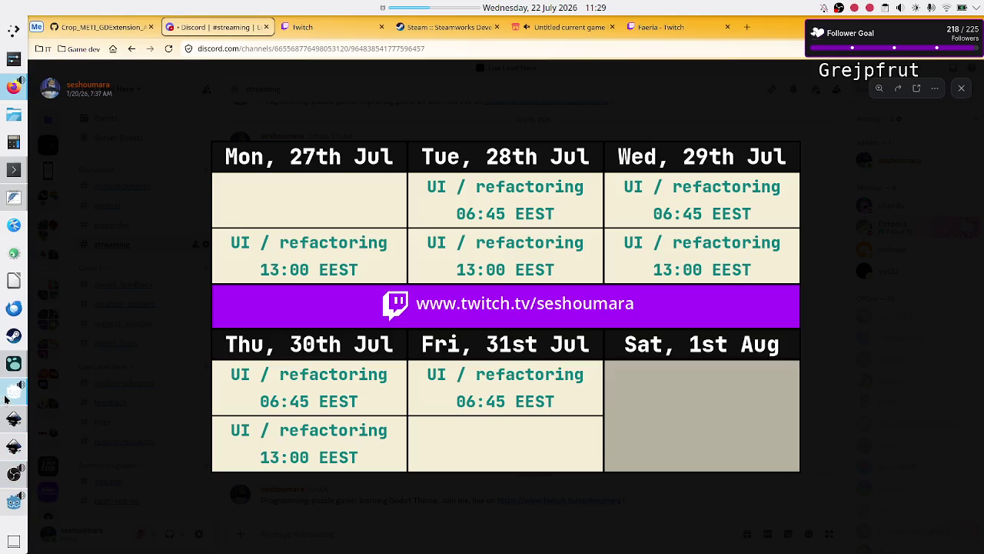
click(8, 501)
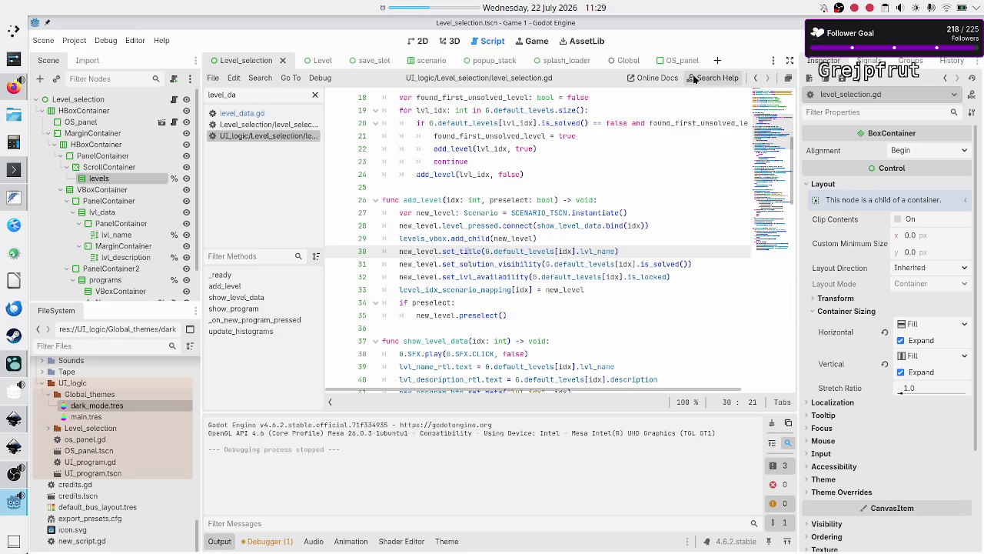
key(F5)
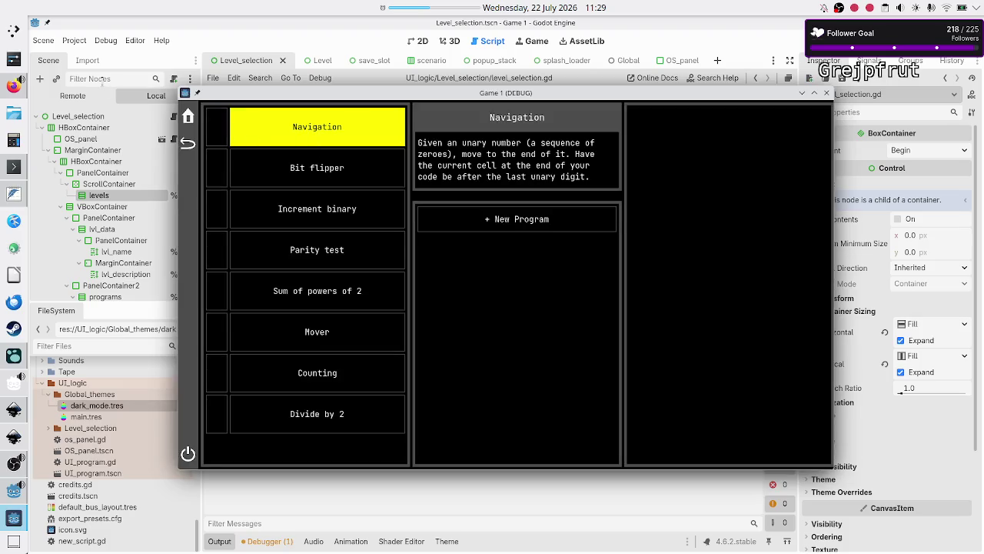
Expand the running game's Remote tree down to the levels node's entries
click(250, 61)
click(98, 95)
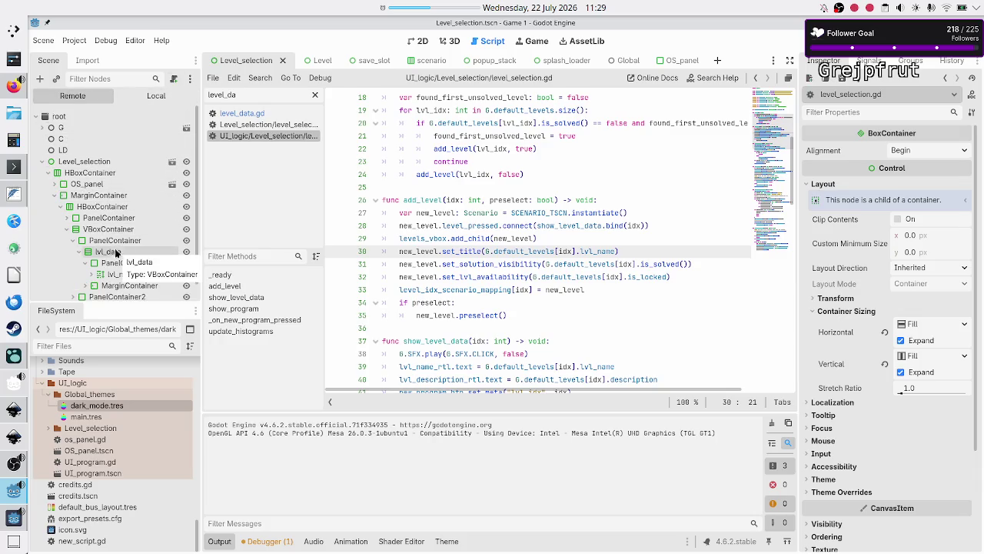
click(67, 218)
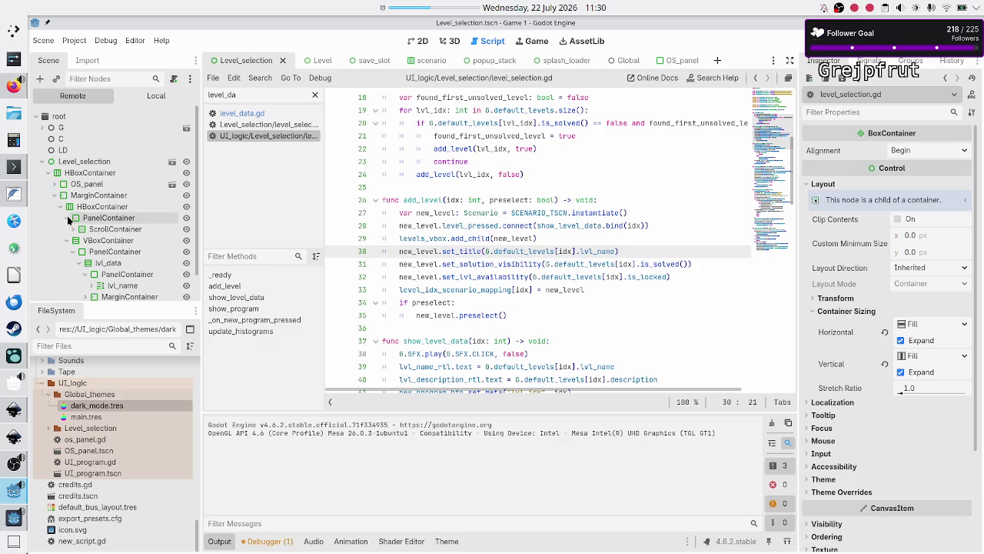
click(71, 230)
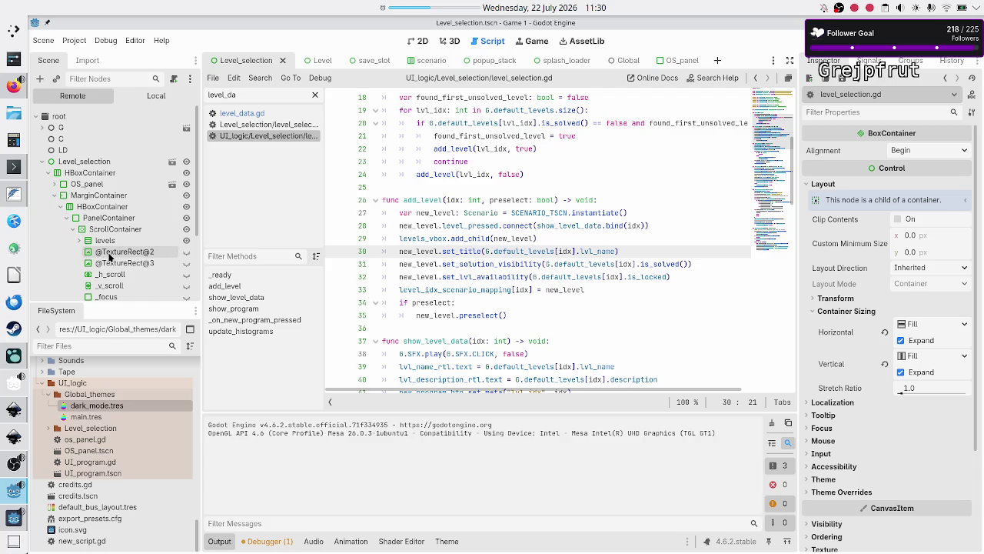
click(81, 241)
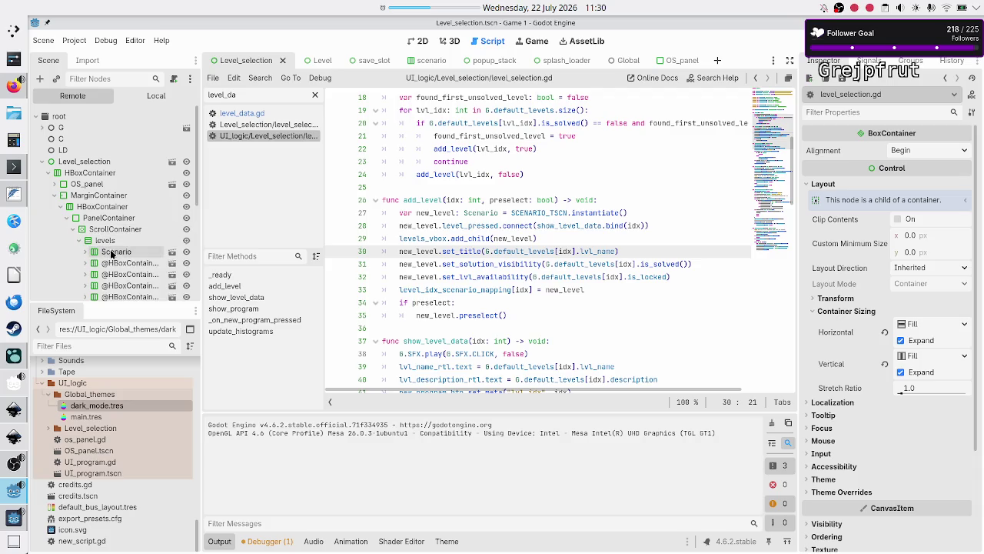
scroll(121, 266, down, 3)
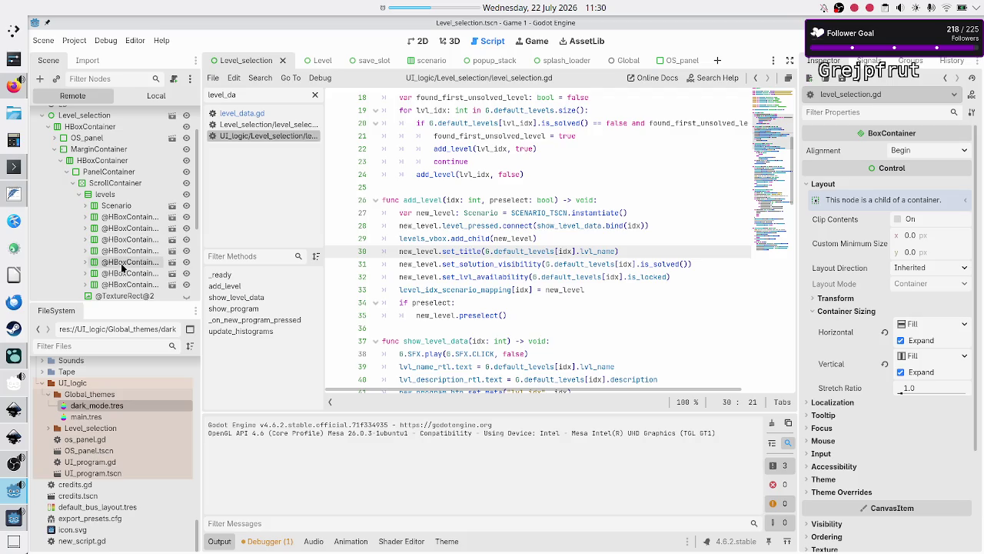
Compare the Scenario and second level entries' 388×75 sizes, then maximize the game window
click(119, 206)
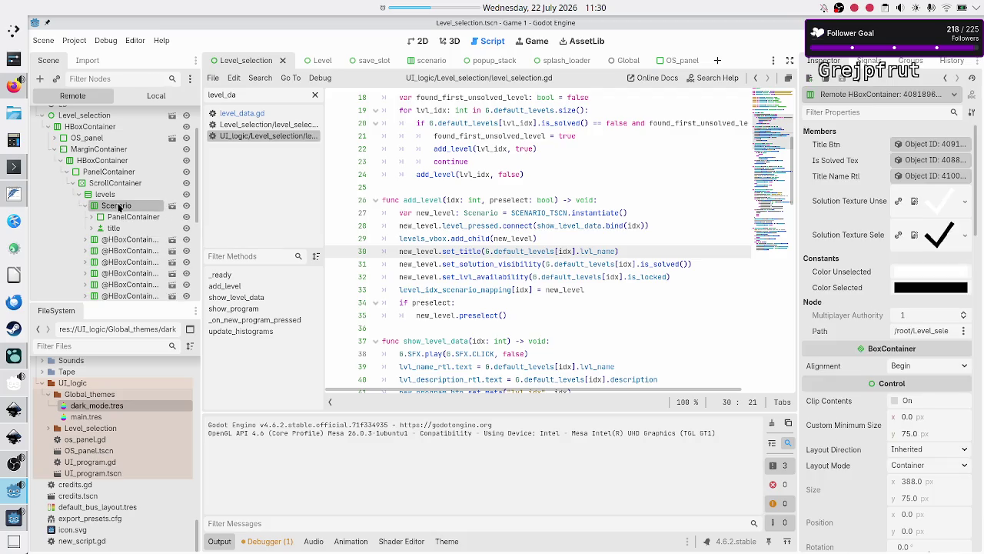
click(95, 240)
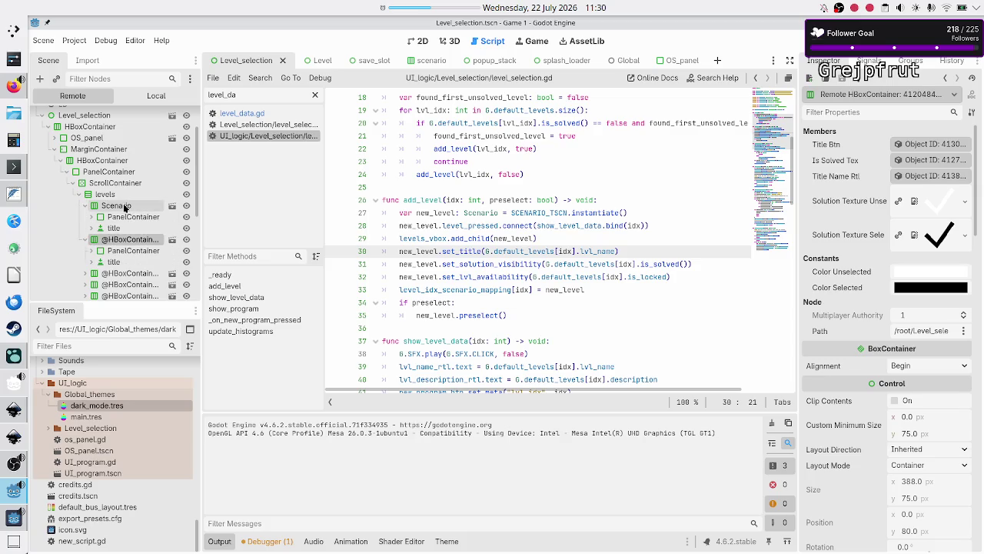
click(123, 206)
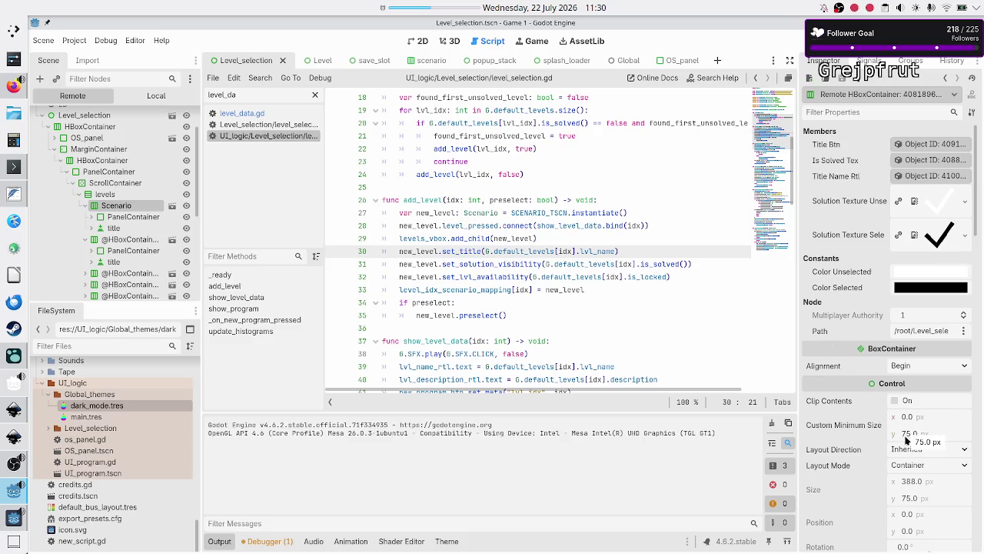
scroll(869, 472, down, 2)
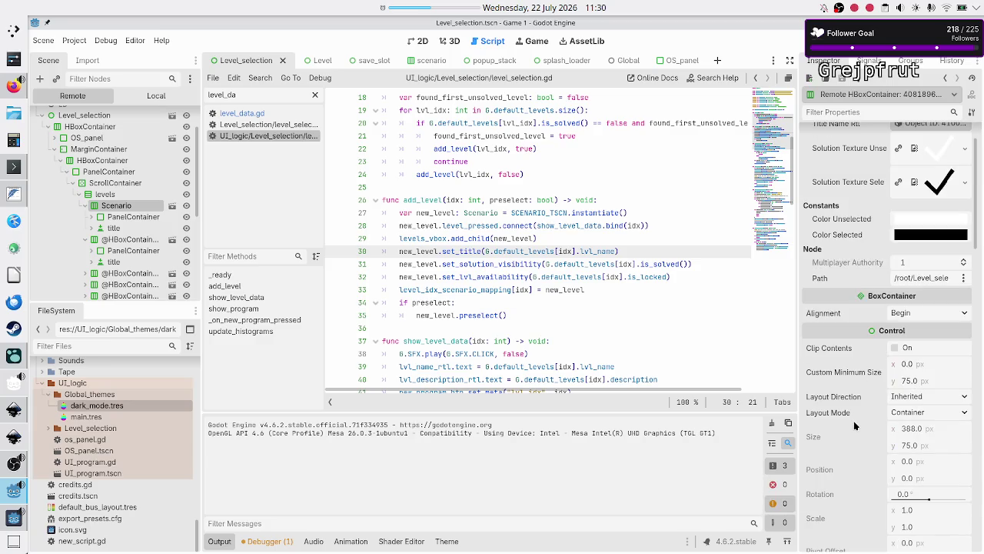
scroll(853, 425, down, 6)
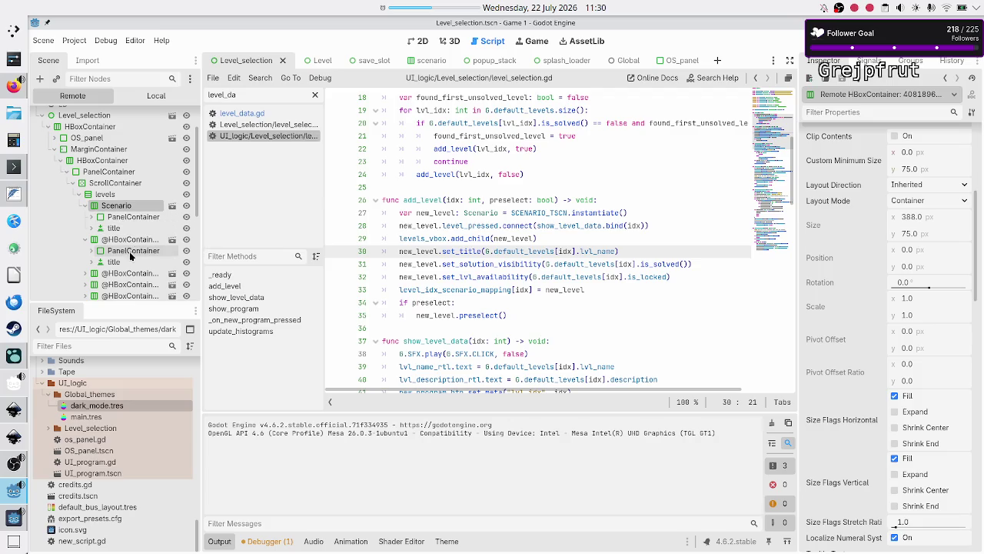
click(123, 243)
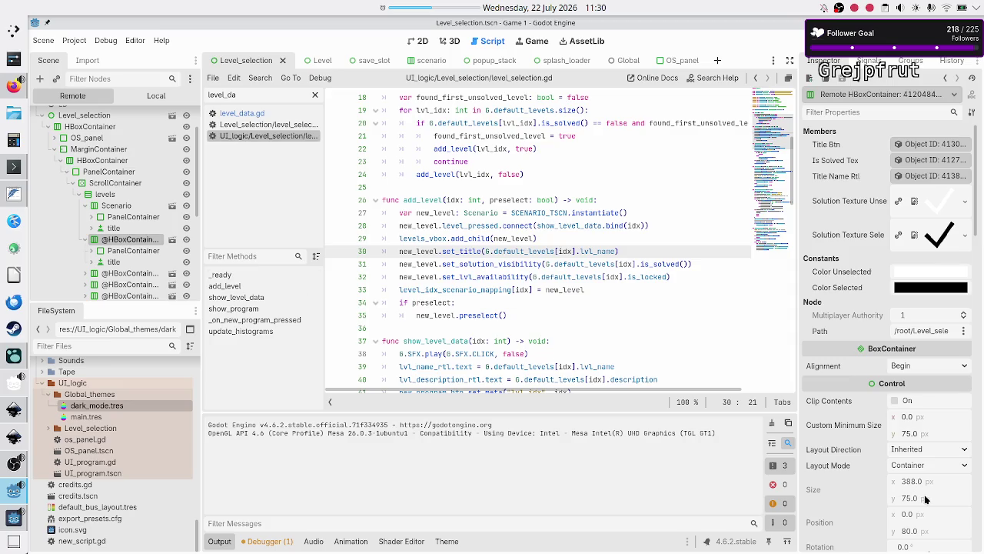
click(12, 519)
double_click(592, 94)
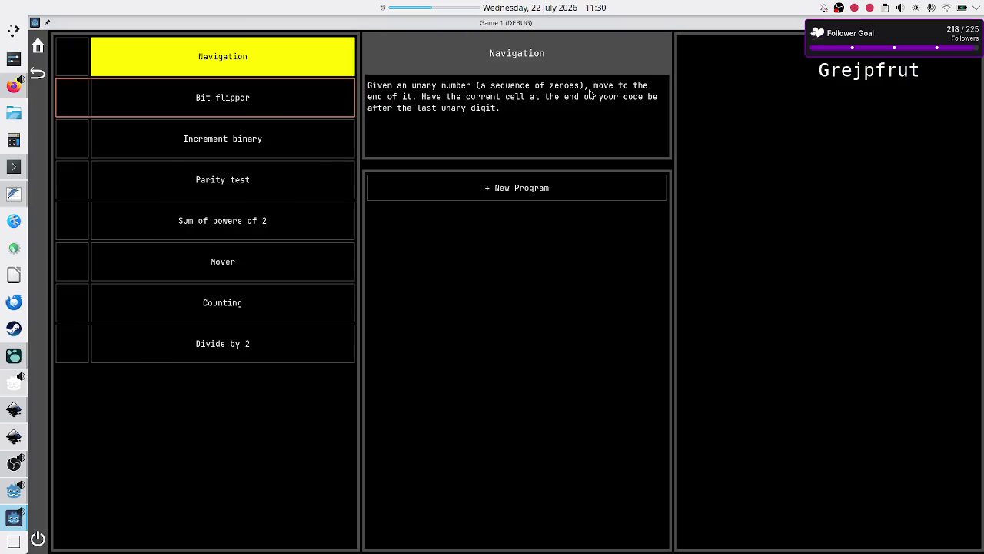
In the Remote tree, confirm the Scenario entry and the second entry now stretch to 583 px wide
click(10, 496)
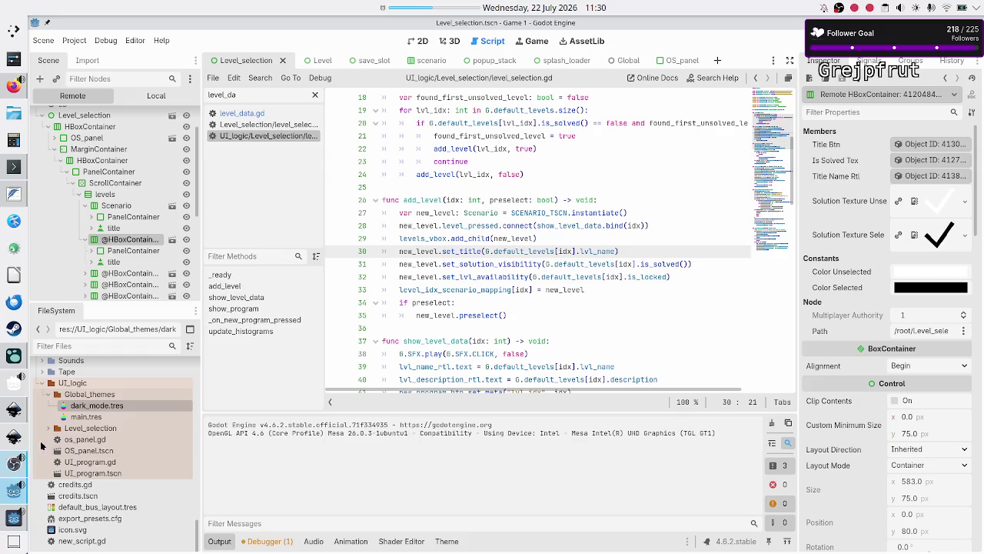
click(113, 218)
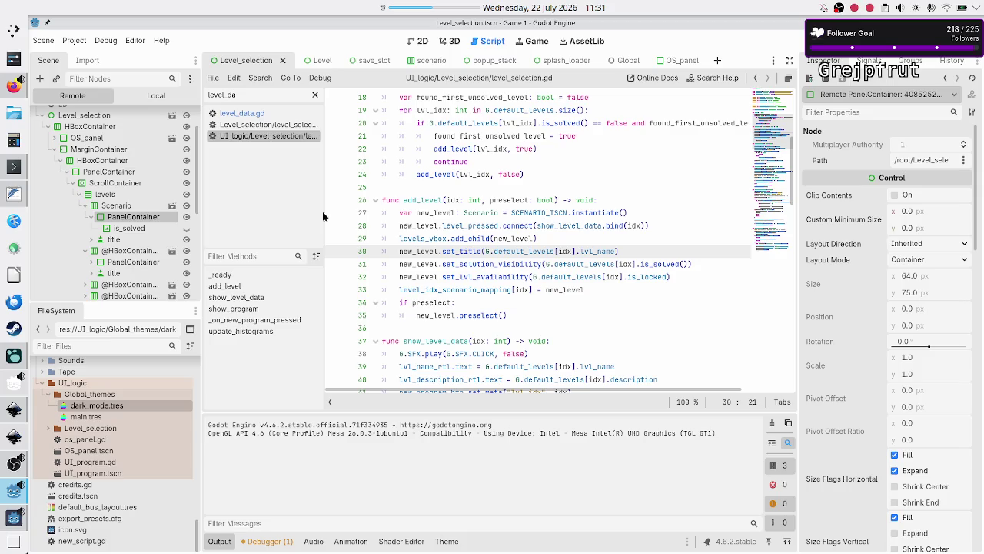
click(108, 206)
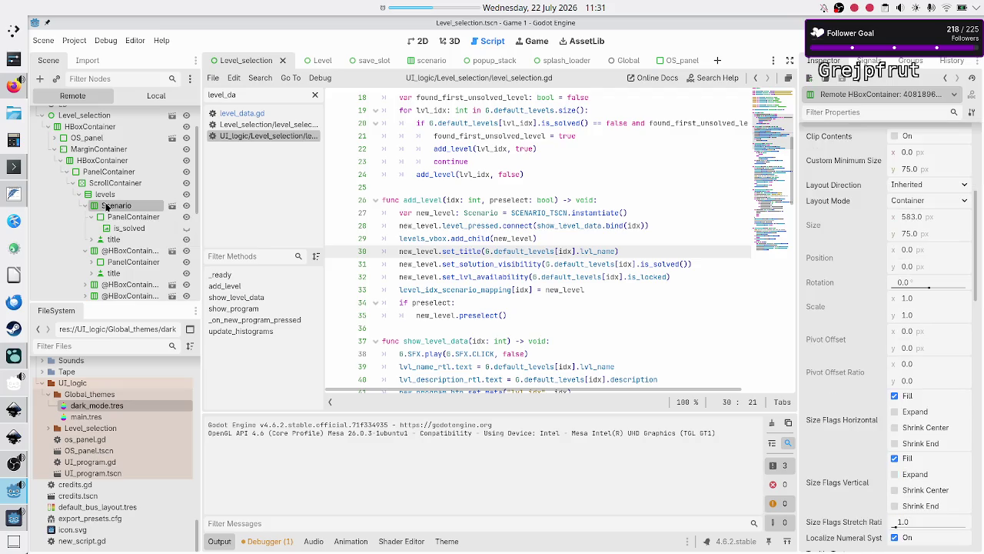
click(115, 250)
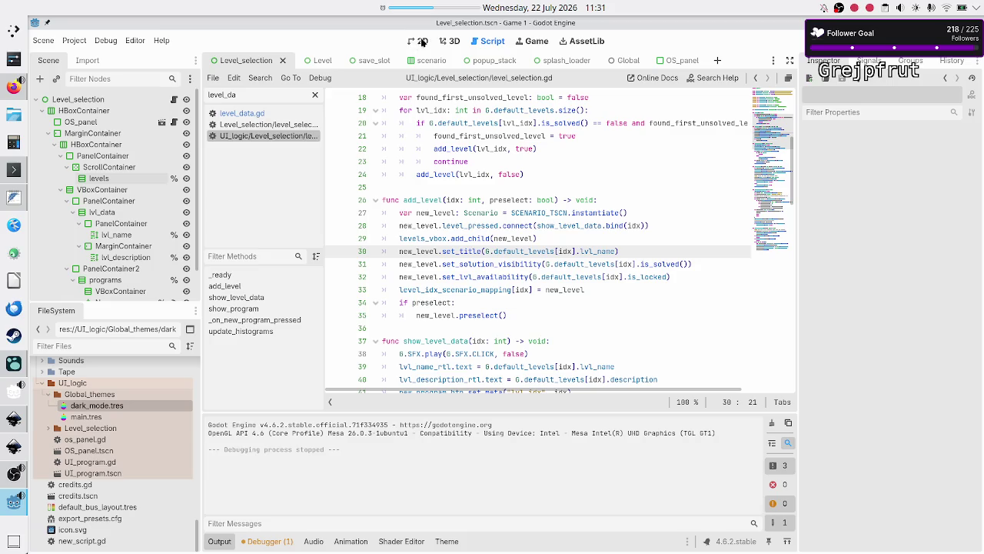
click(418, 64)
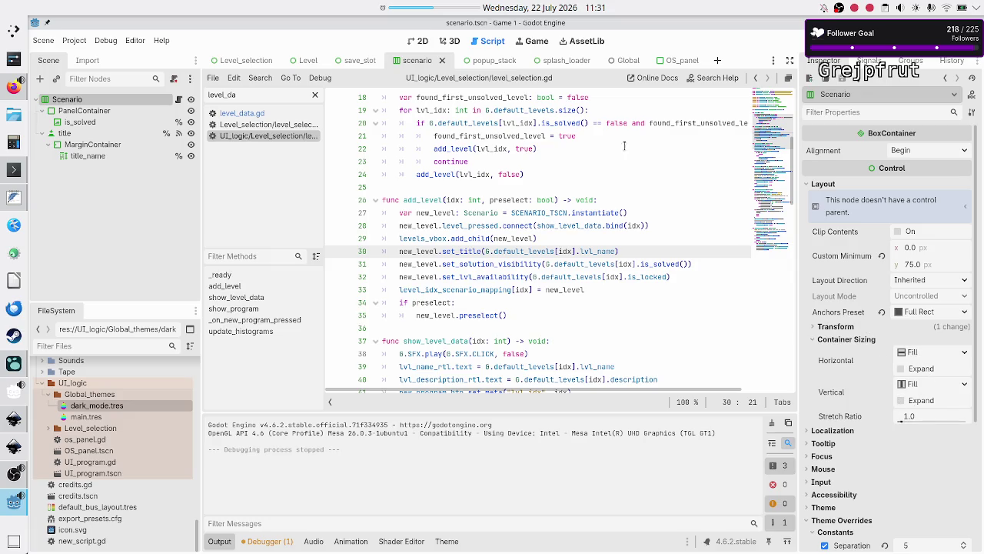
click(235, 62)
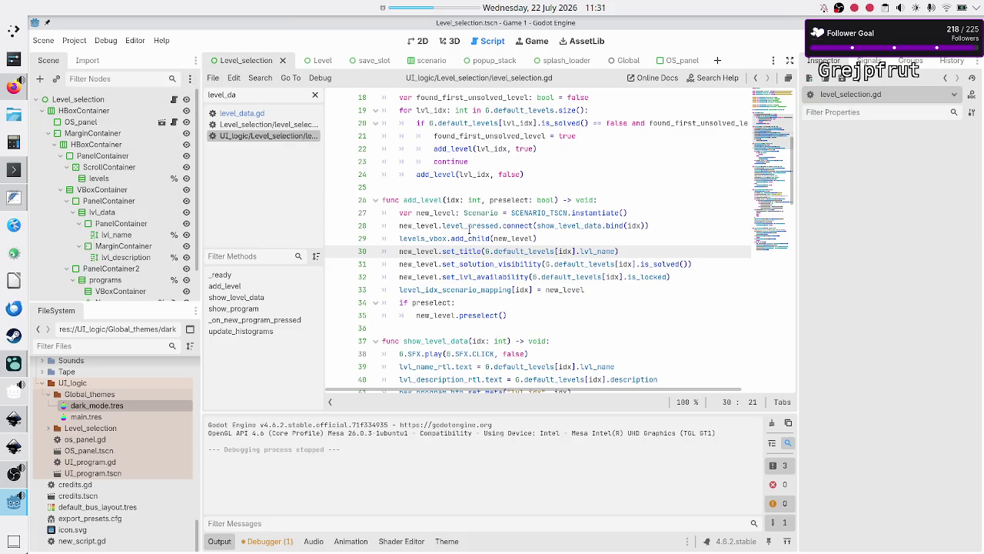
double_click(425, 200)
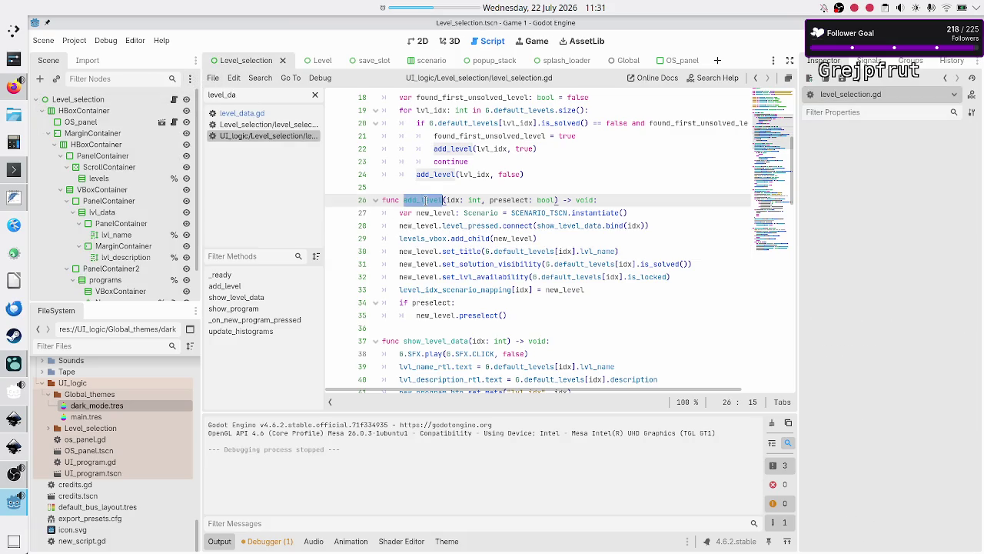
double_click(594, 213)
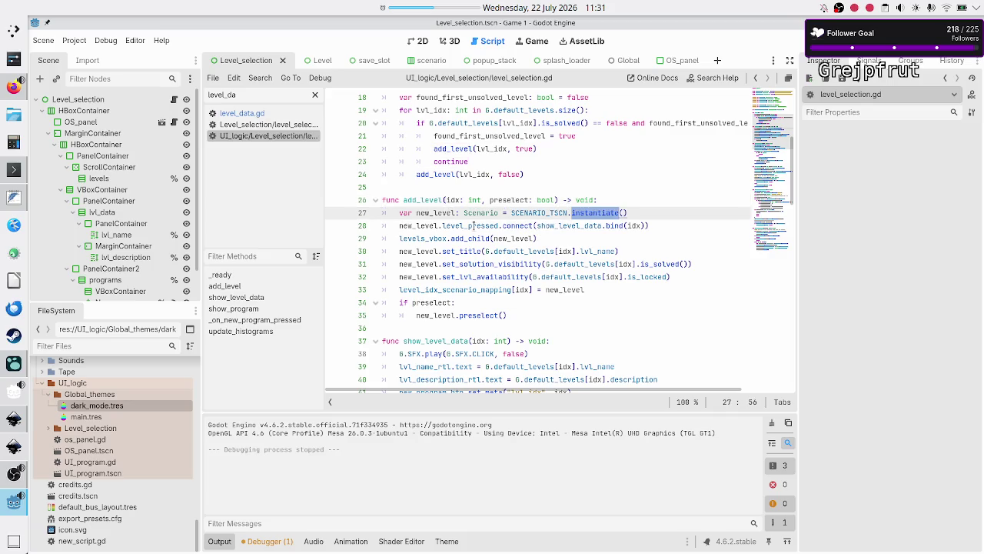
double_click(473, 225)
double_click(473, 238)
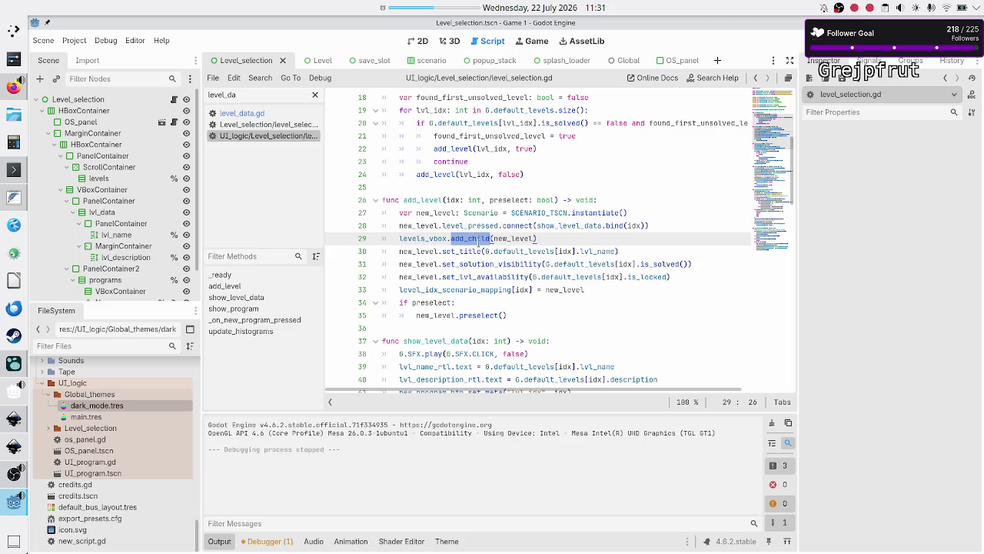
double_click(476, 251)
double_click(512, 263)
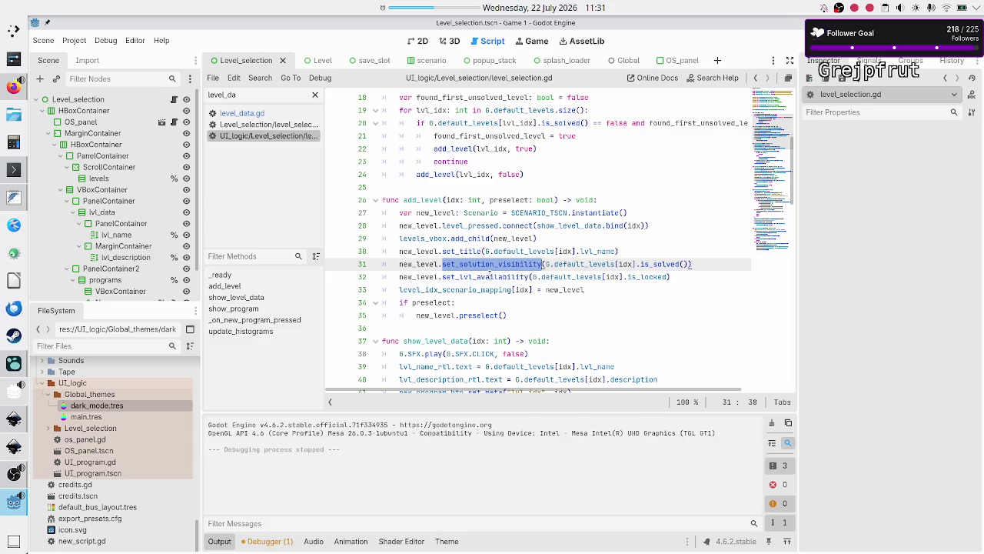
double_click(492, 277)
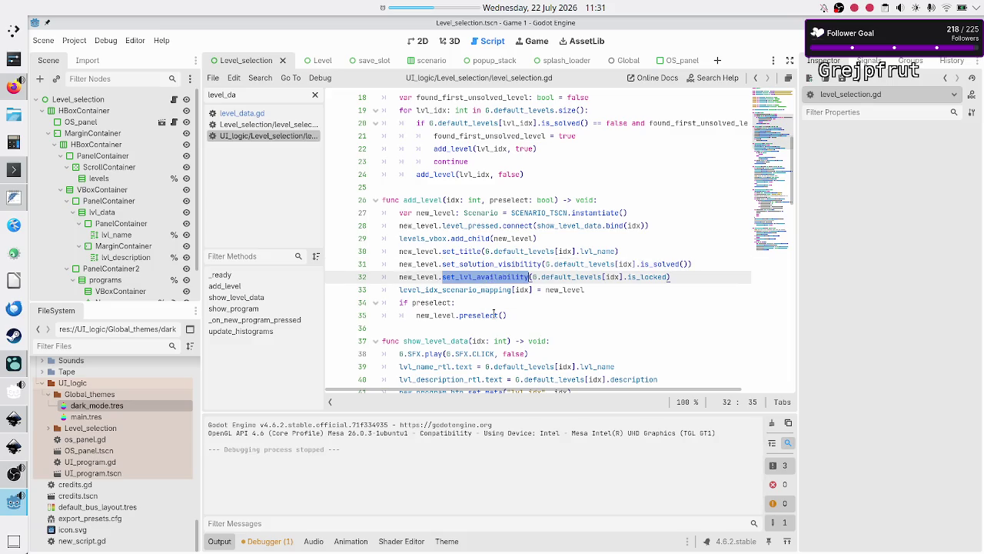
click(494, 314)
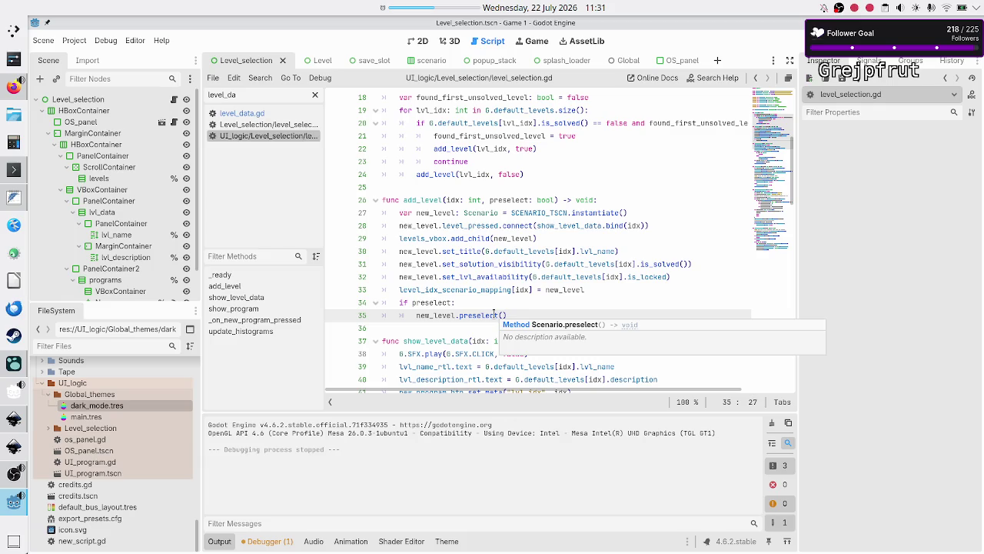
click(519, 307)
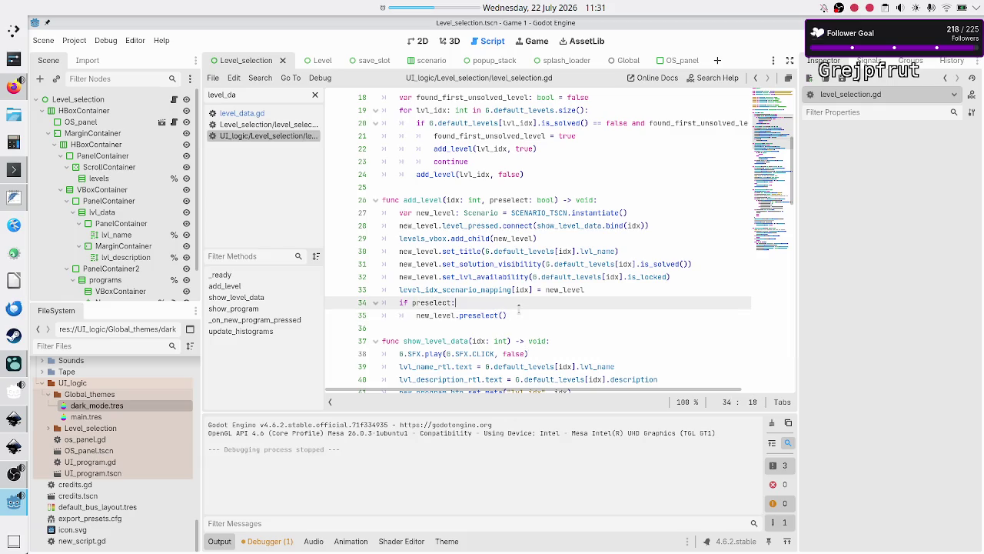
click(5, 514)
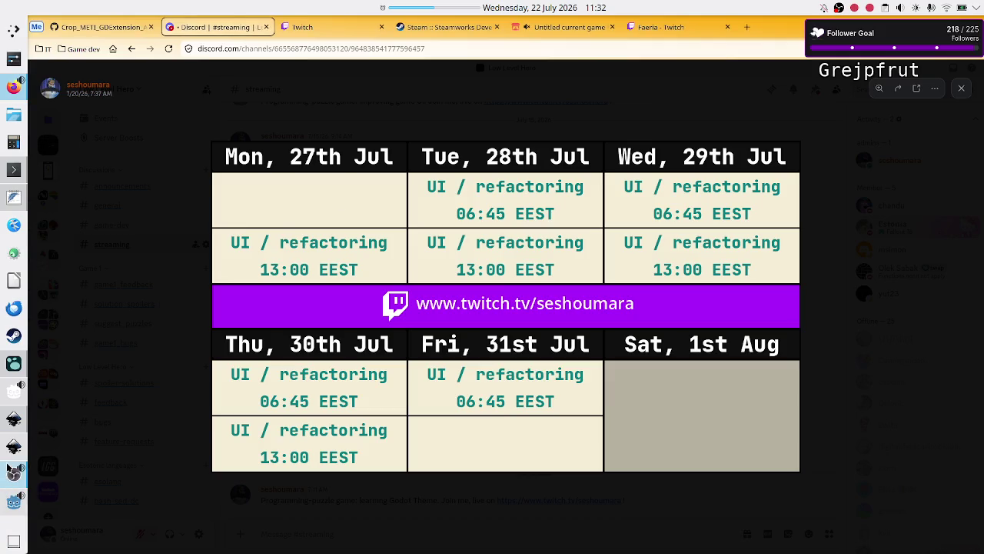
mouse_move(5, 499)
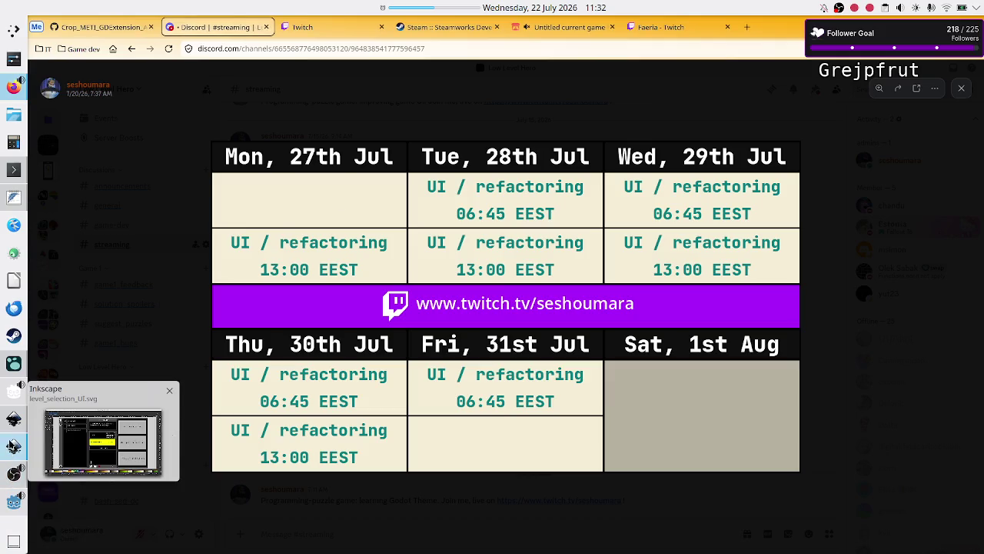
click(8, 504)
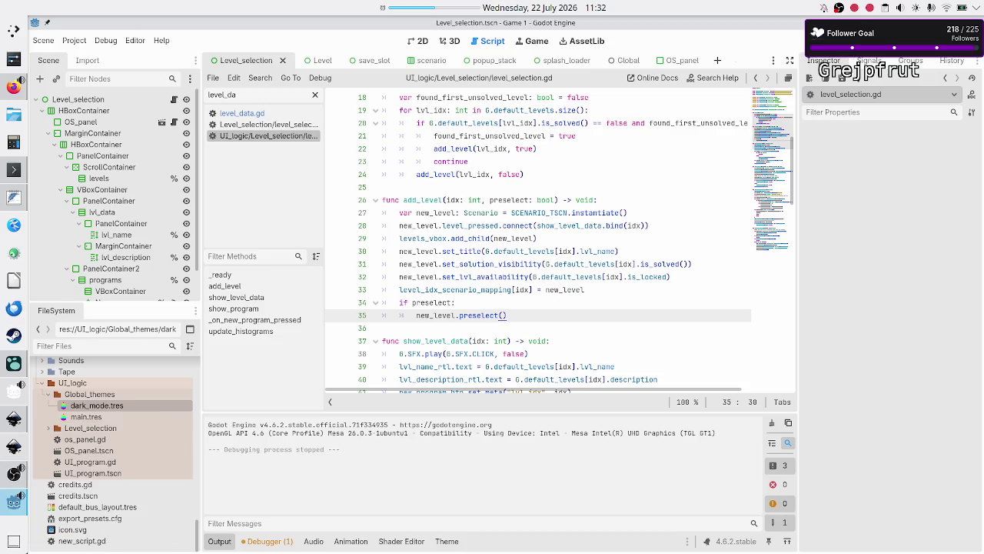
key(F5)
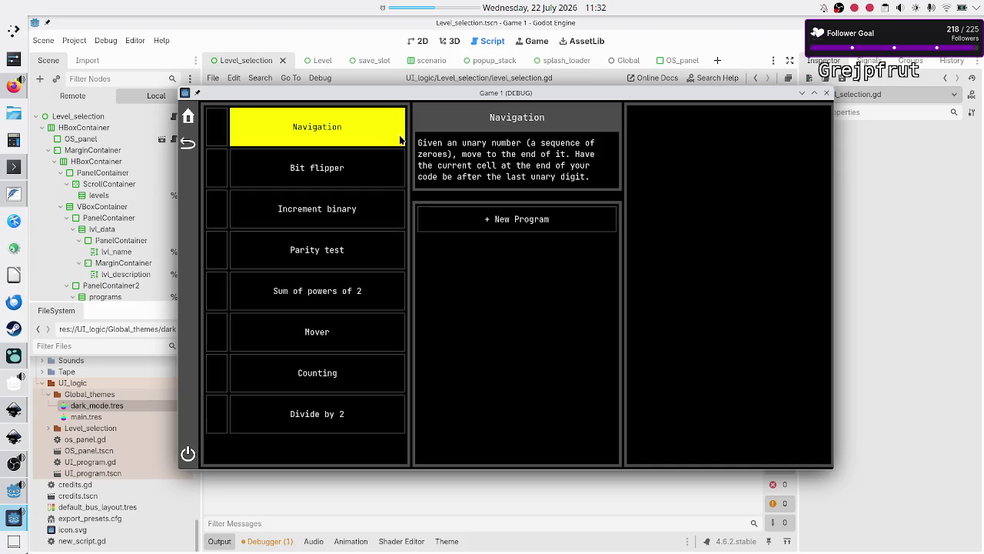
Maximize the running game to review its level-selection screen, then return to the editor
double_click(441, 98)
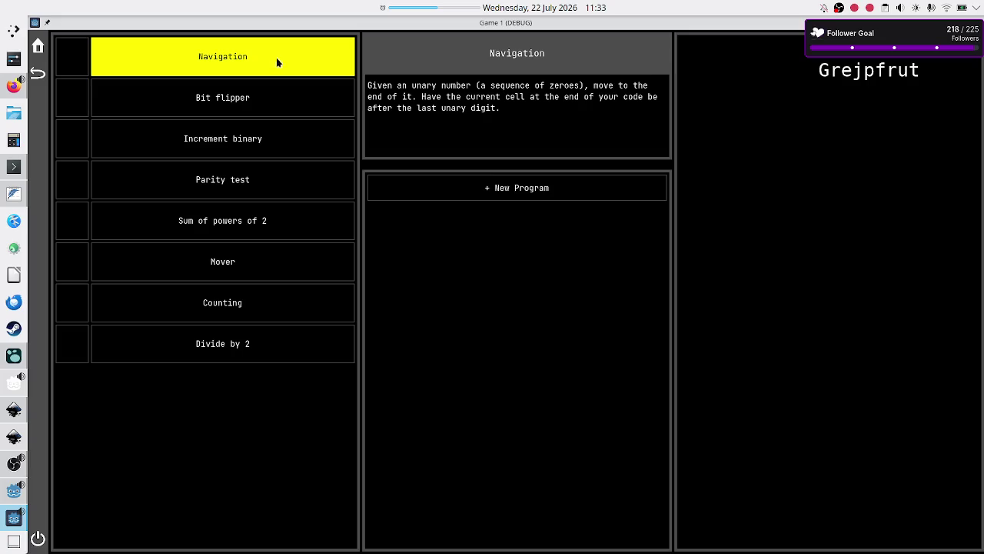
click(13, 501)
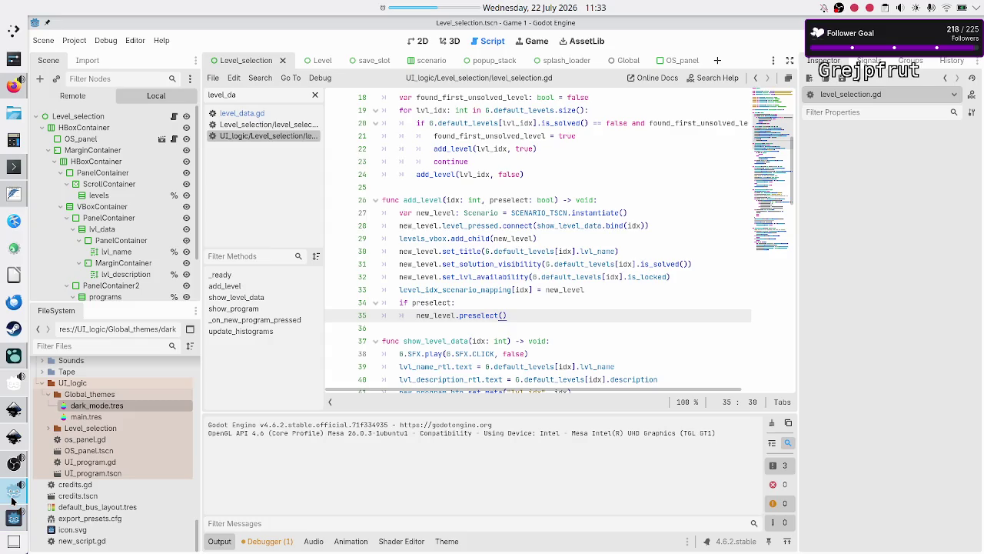
Set Project Settings' Display > Window stretch scale to 2.0 and close the settings
click(87, 45)
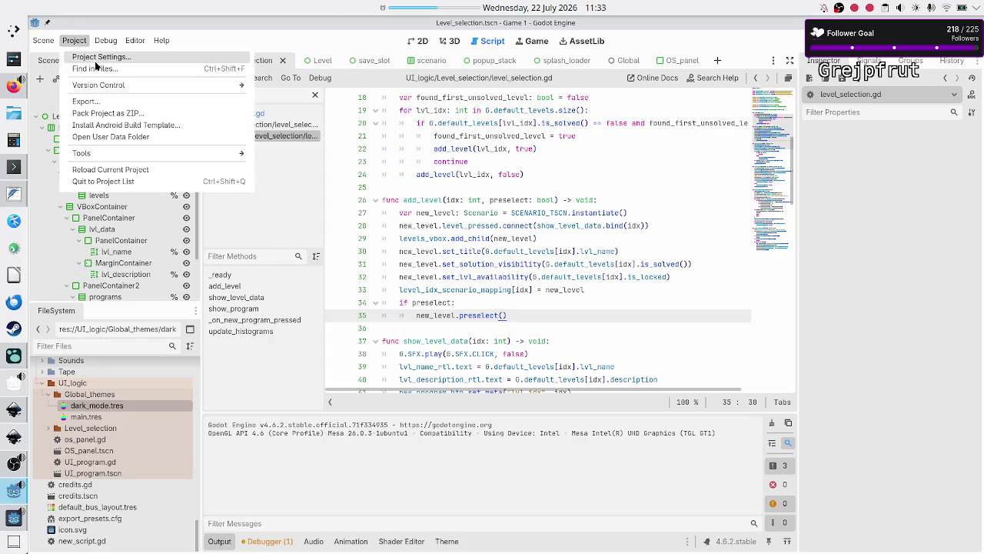
click(98, 57)
scroll(371, 280, down, 1)
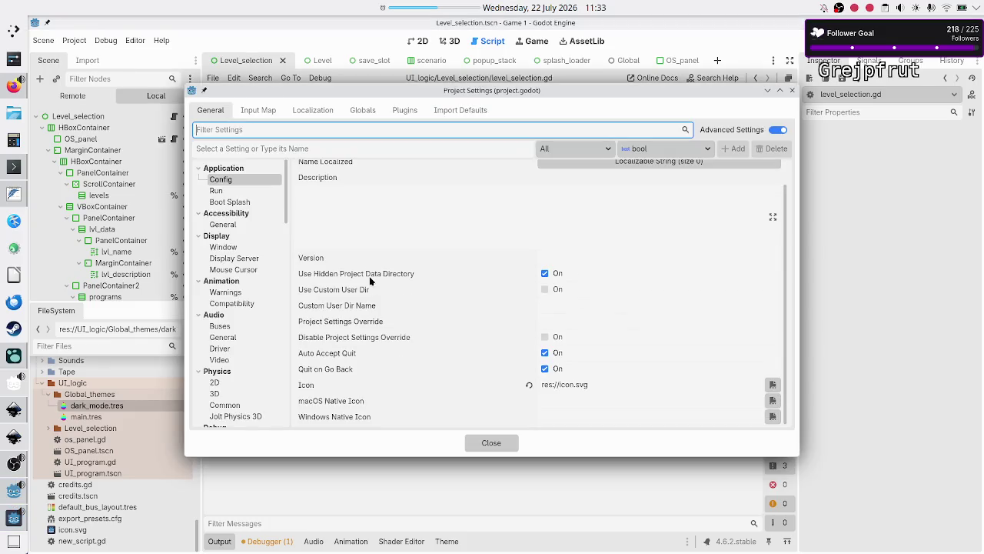
click(223, 247)
scroll(400, 284, down, 5)
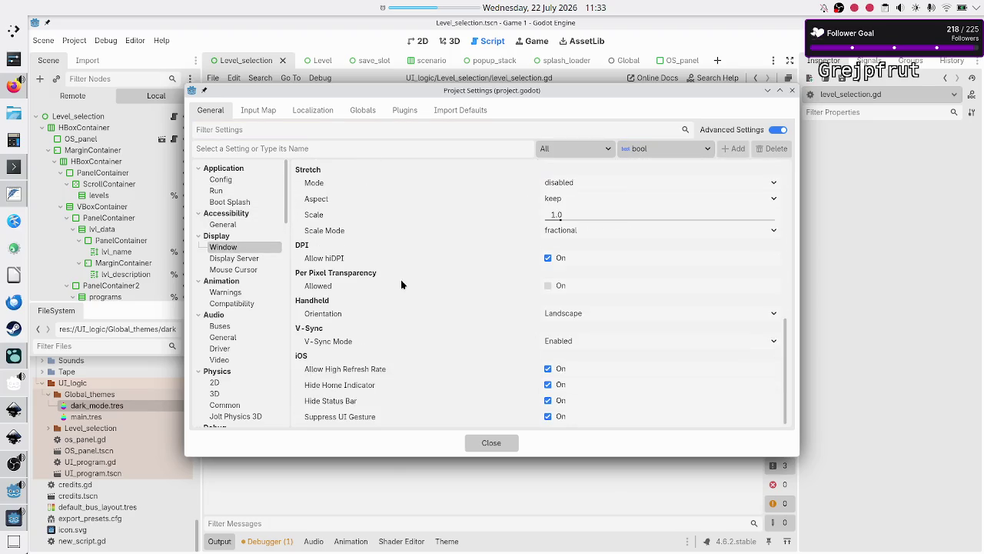
scroll(400, 285, up, 1)
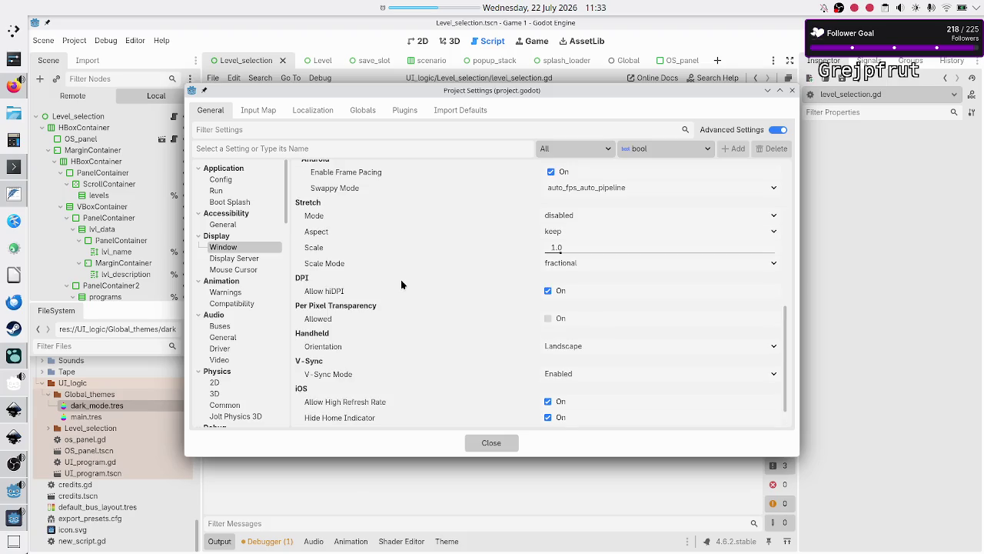
mouse_move(321, 254)
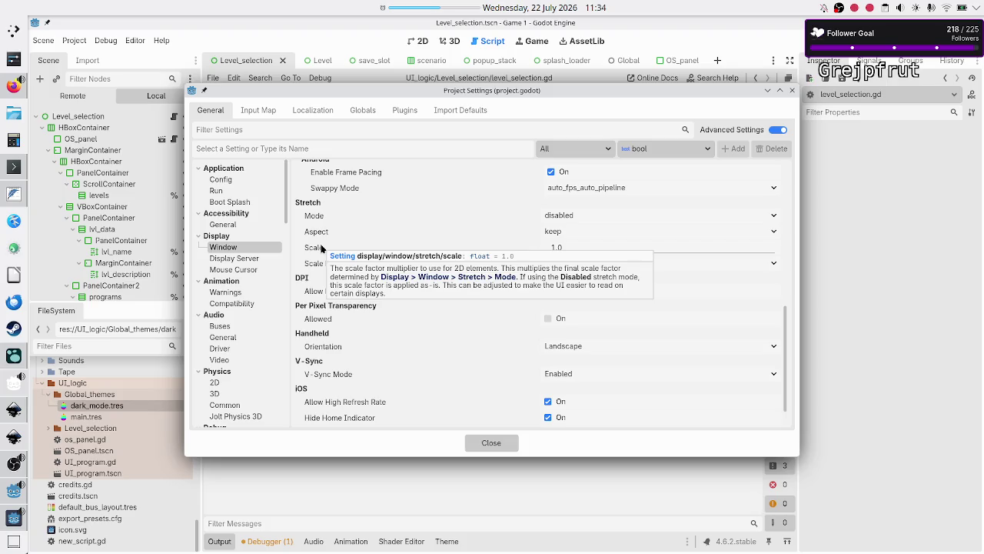
click(577, 247)
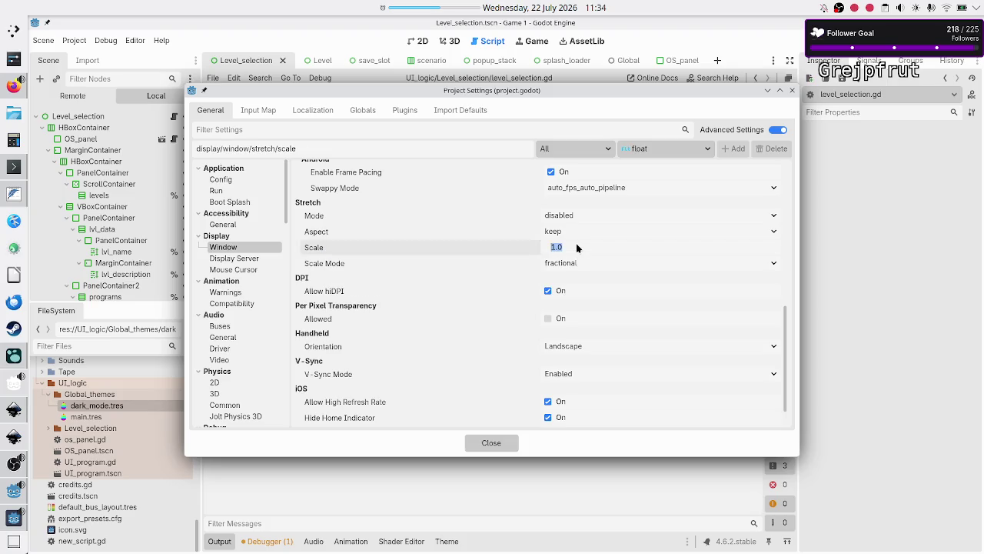
text(2)
key(Return)
click(492, 443)
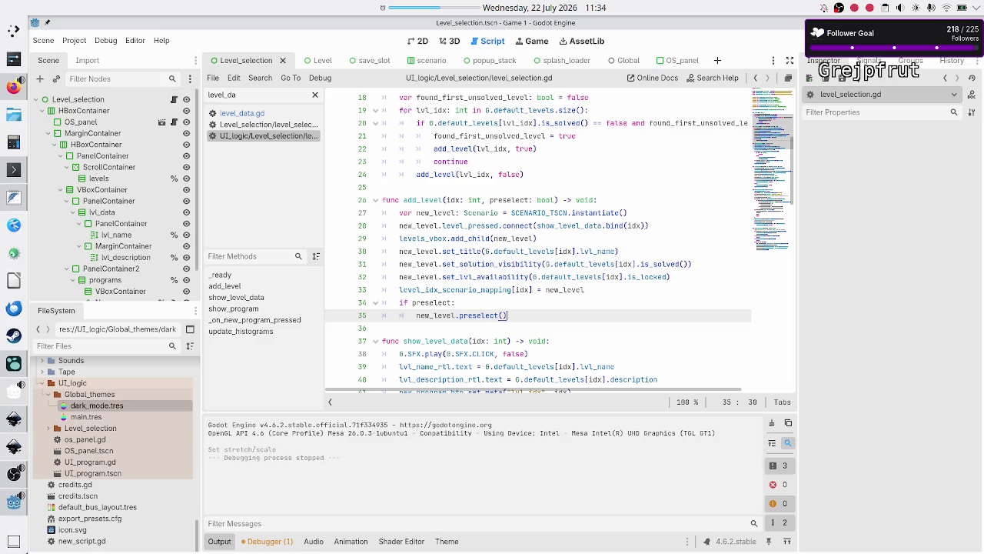
Run the game maximized to preview the level list, then bring the editor back to the front
key(F6)
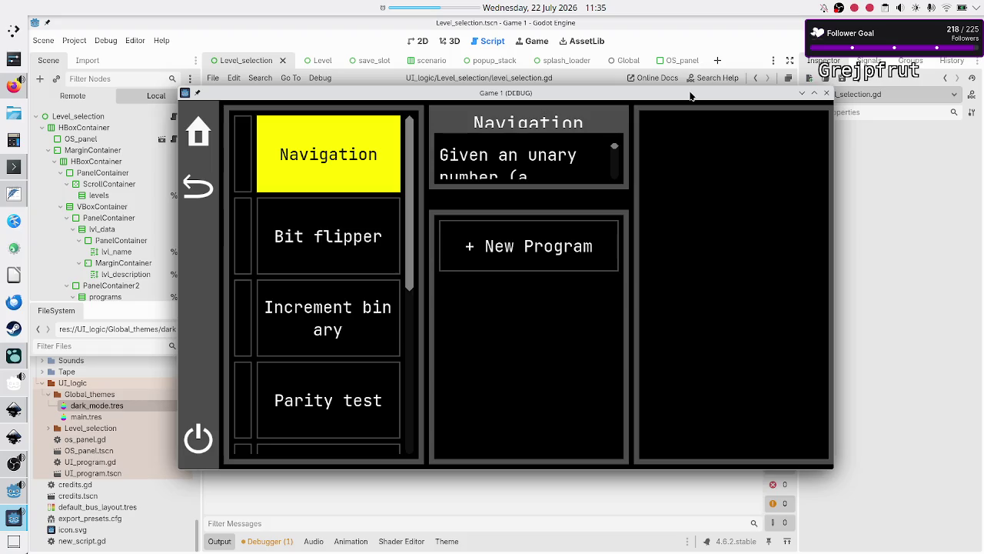
double_click(690, 96)
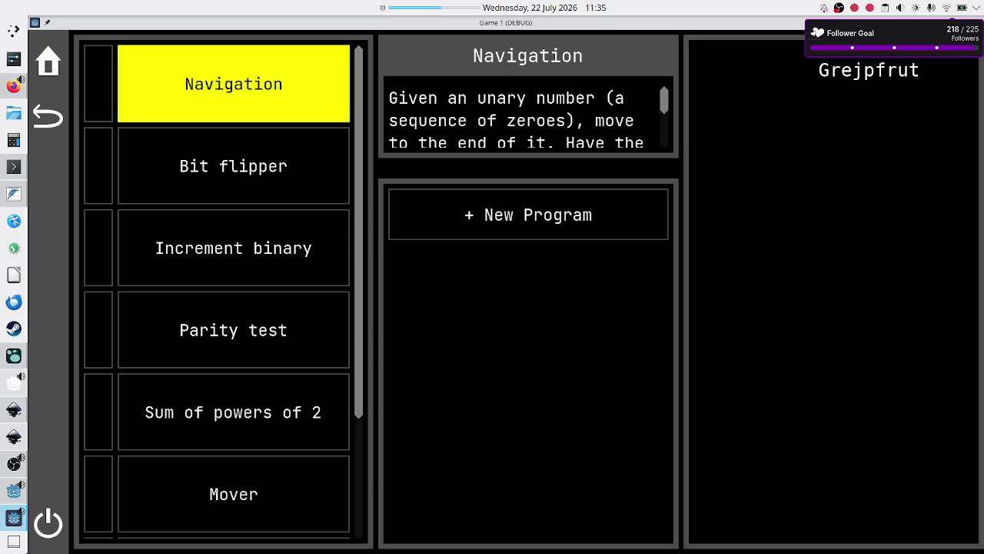
click(6, 506)
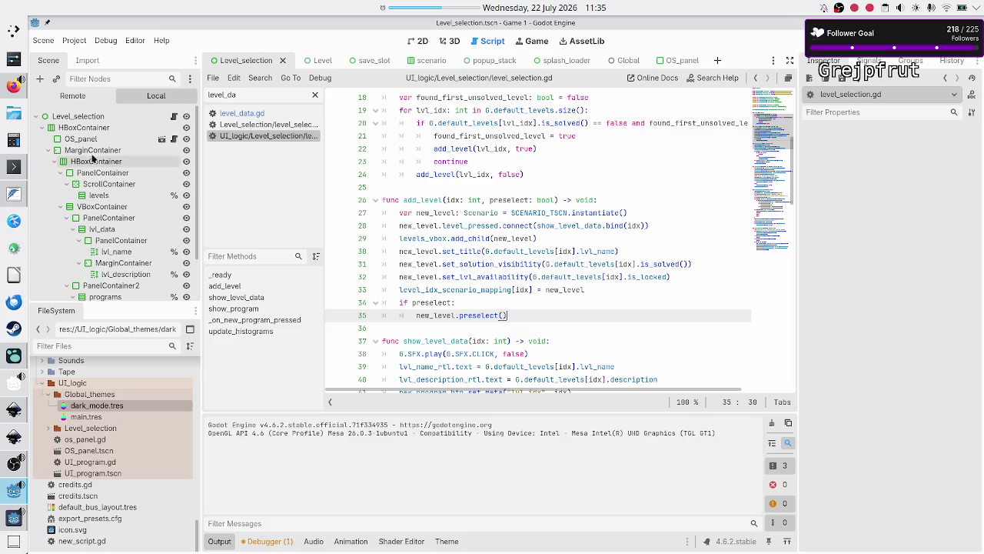
Inspect the running game's Scenario node in the Remote tree, then bring the game back up
click(72, 95)
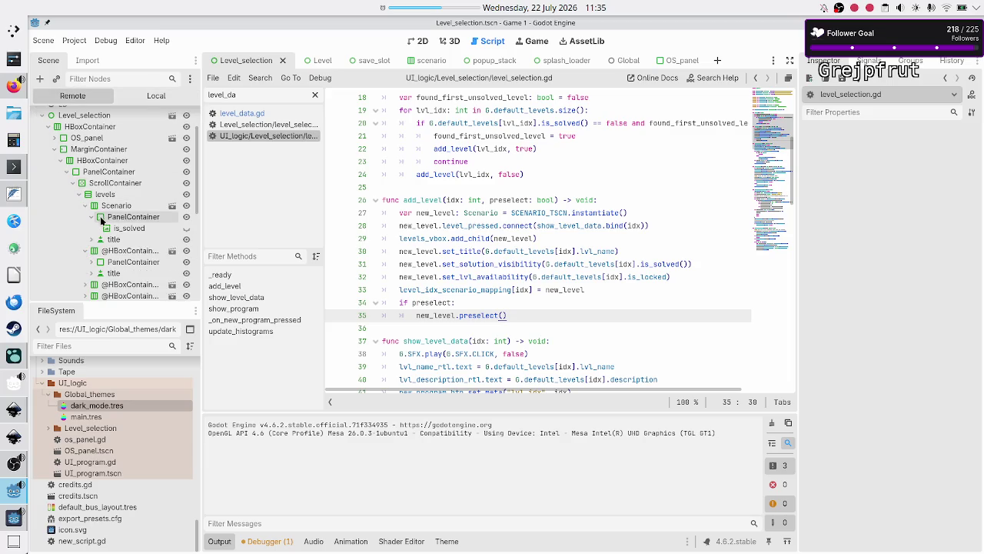
click(116, 210)
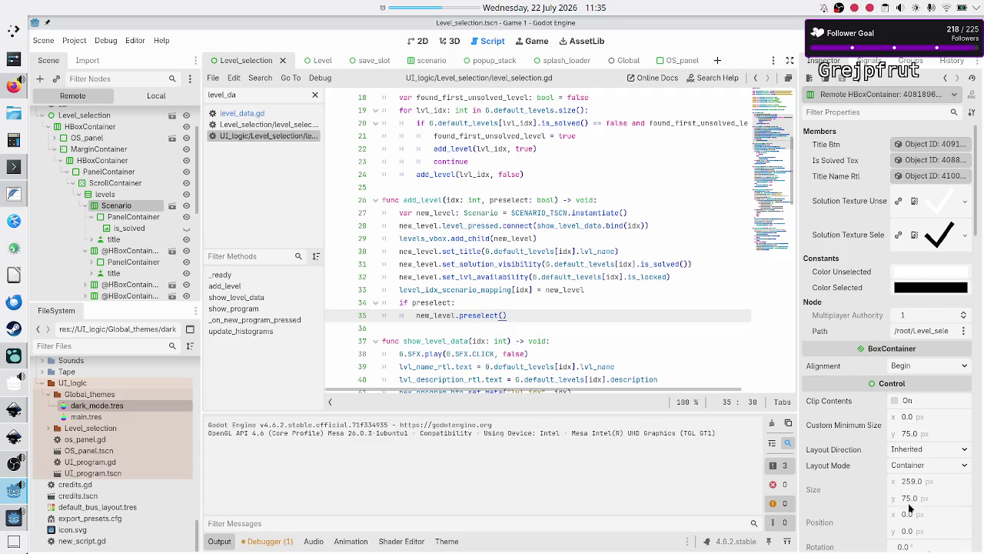
key(F6)
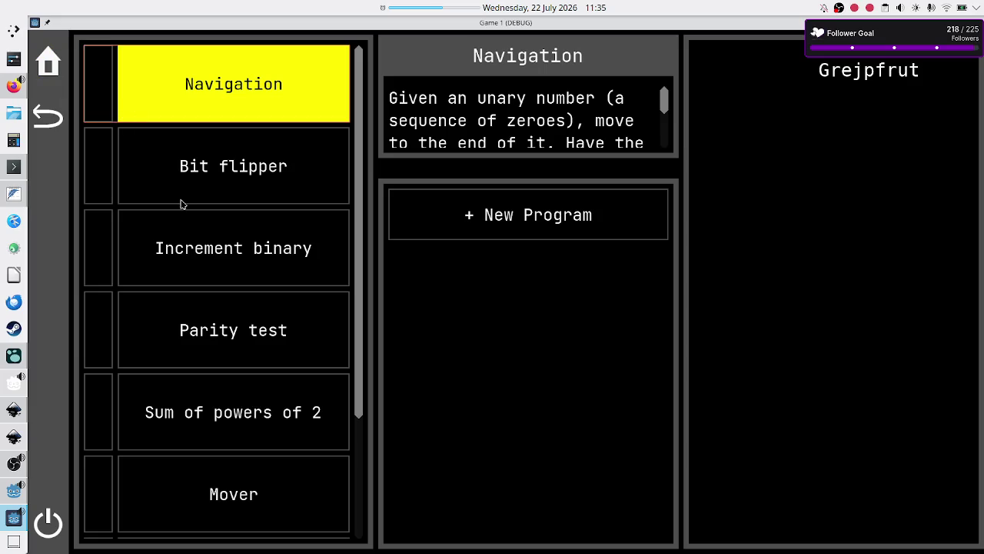
In the running game, select Bit flipper, Increment binary, then Parity test, and return to the editor
click(197, 185)
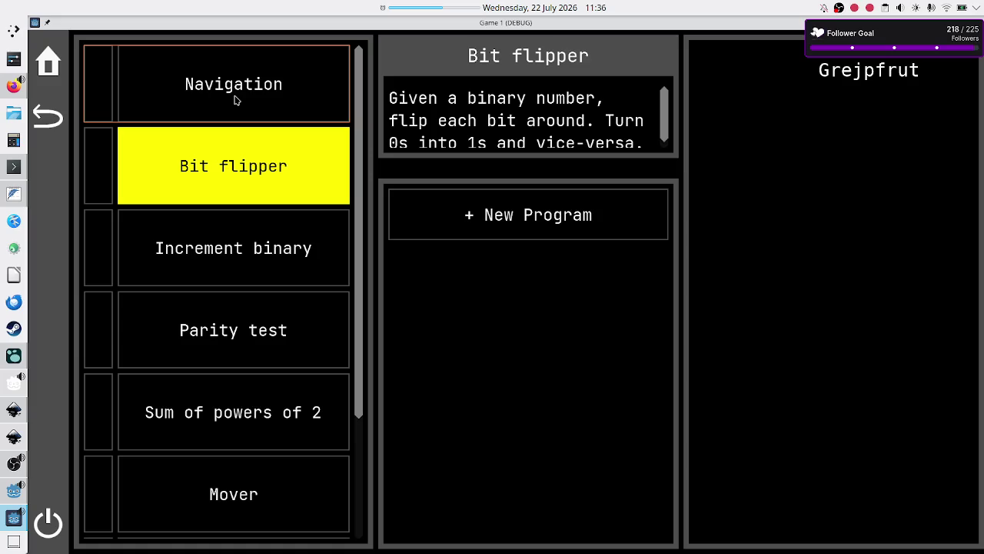
click(232, 239)
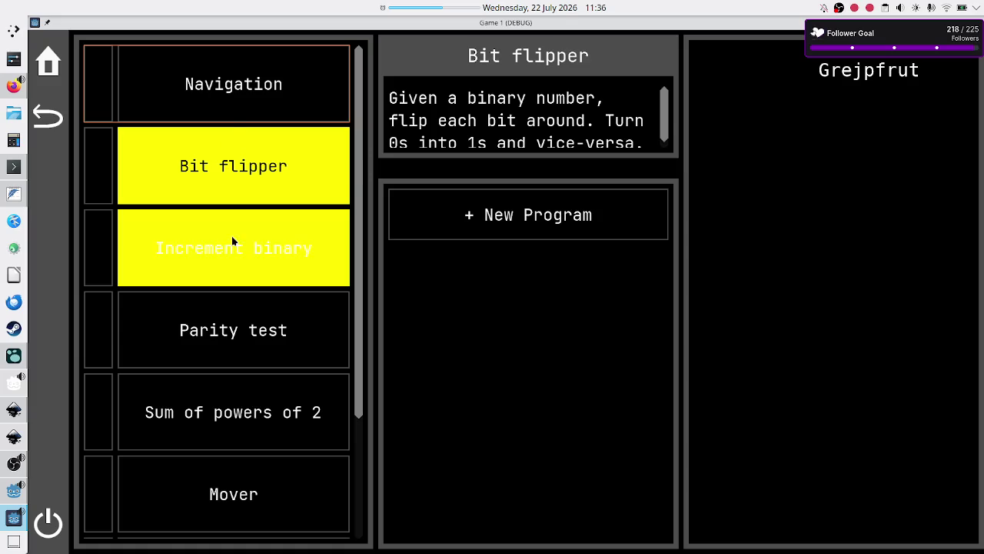
click(212, 312)
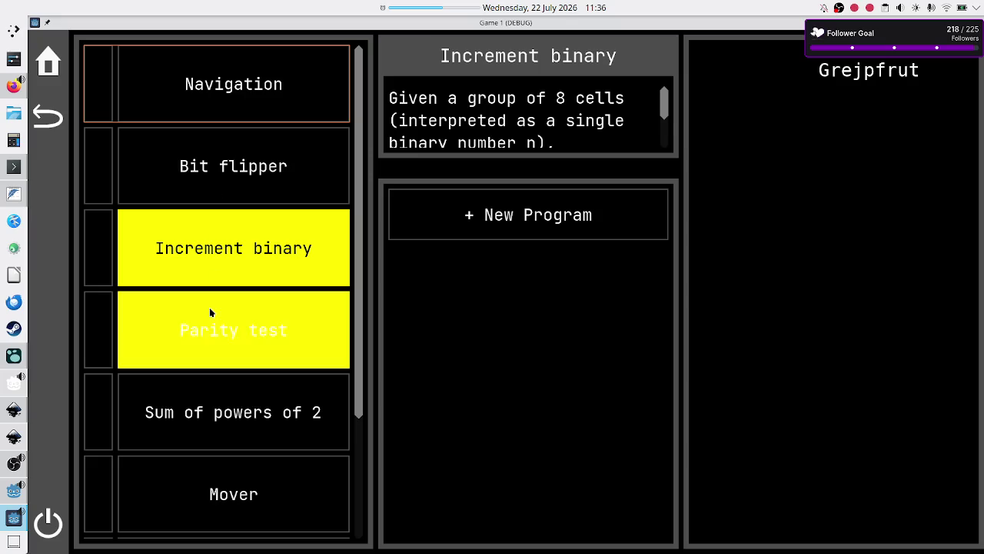
scroll(209, 313, down, 2)
scroll(209, 313, up, 2)
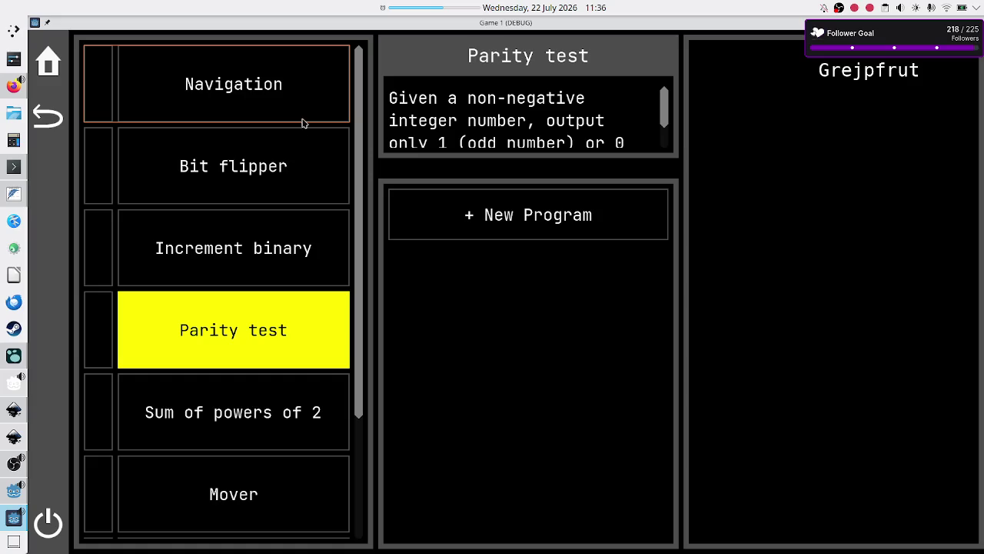
click(187, 326)
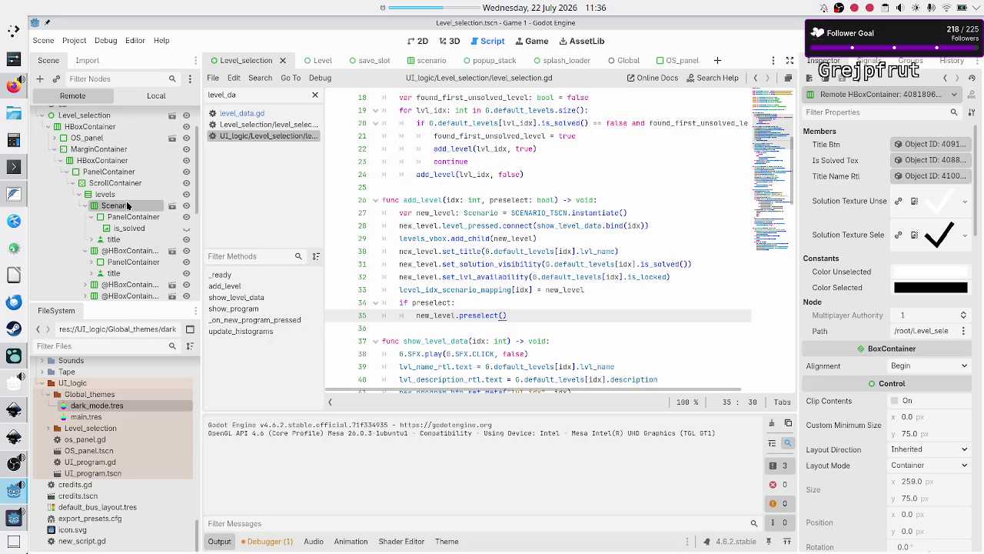
click(128, 252)
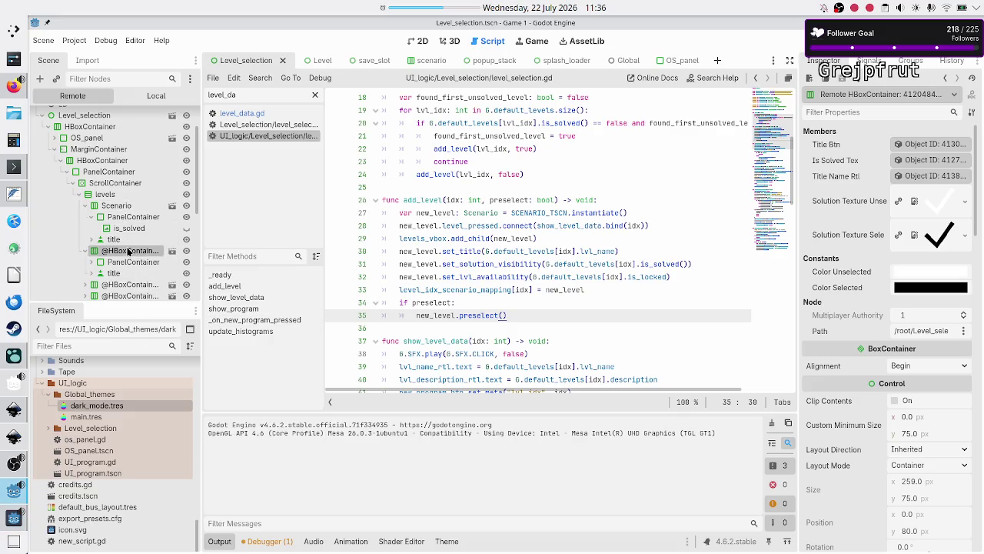
key(F12)
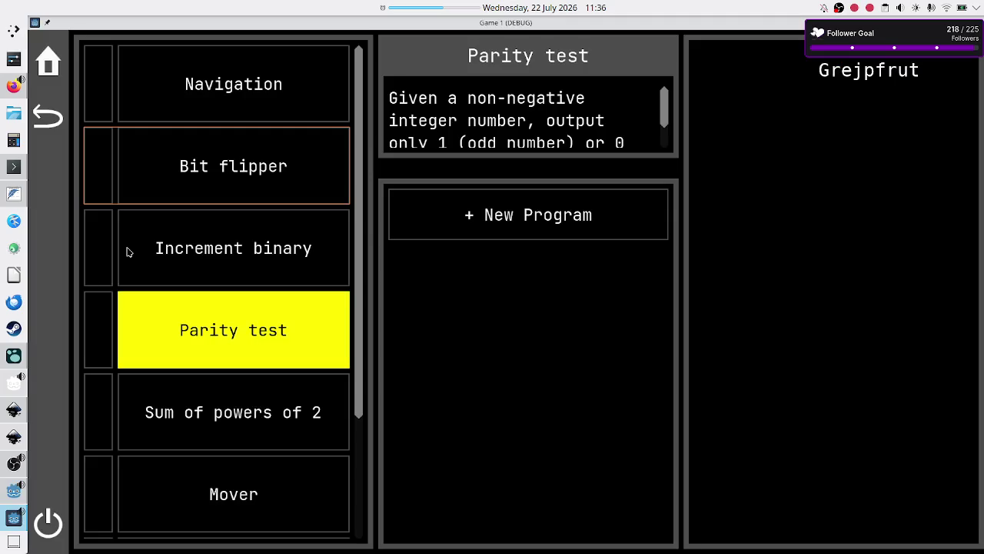
key(alt+Tab)
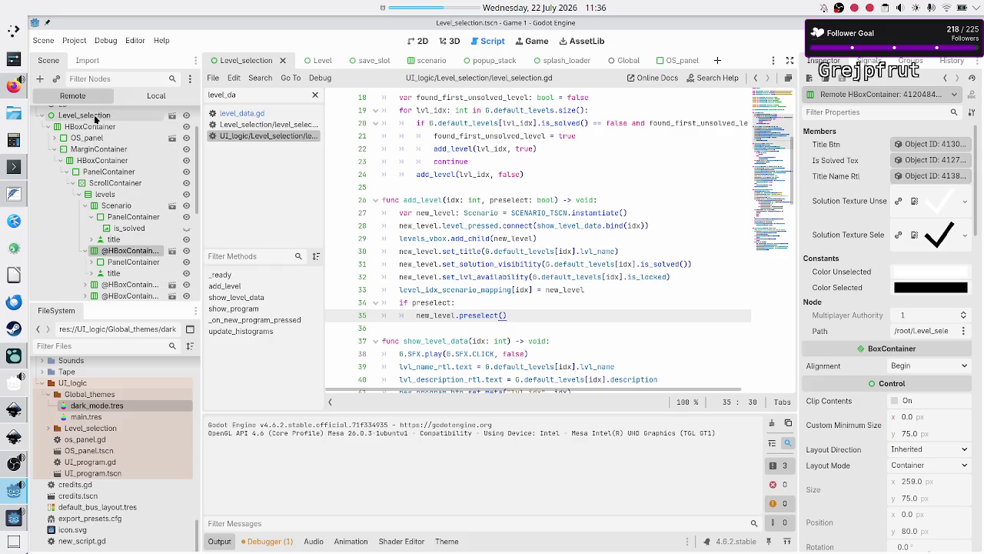
key(alt+Tab)
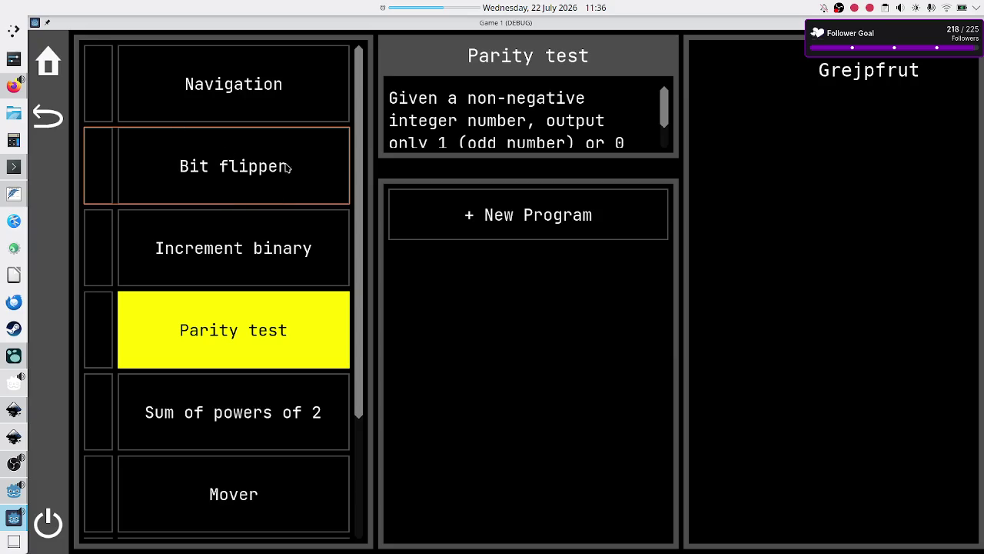
Reselect the Navigation level in the running game, then close the game
click(270, 74)
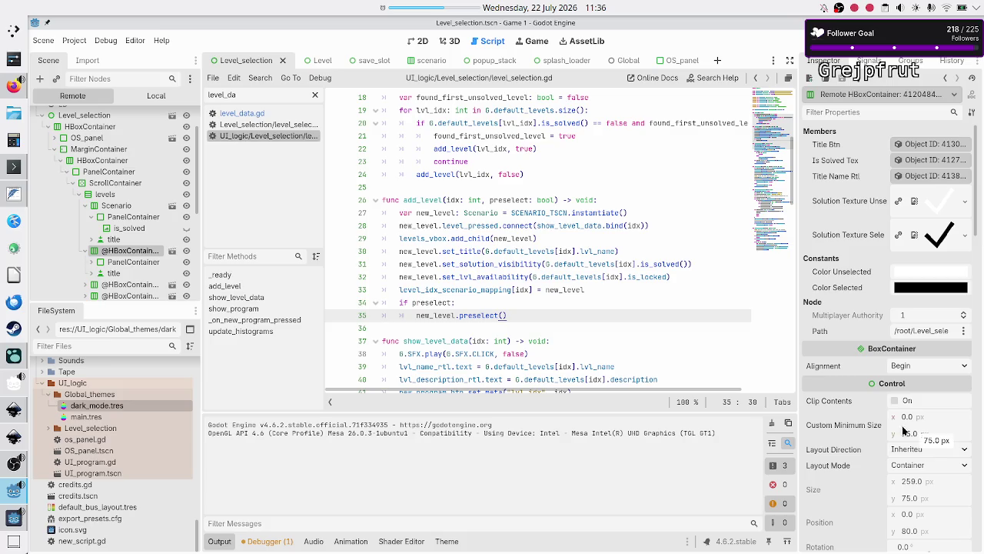
scroll(914, 435, down, 5)
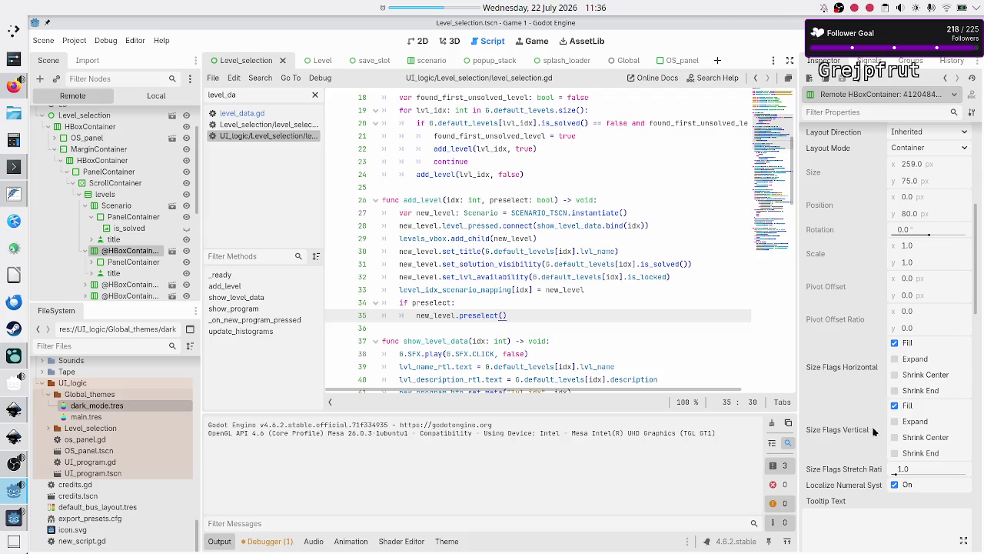
scroll(875, 352, up, 3)
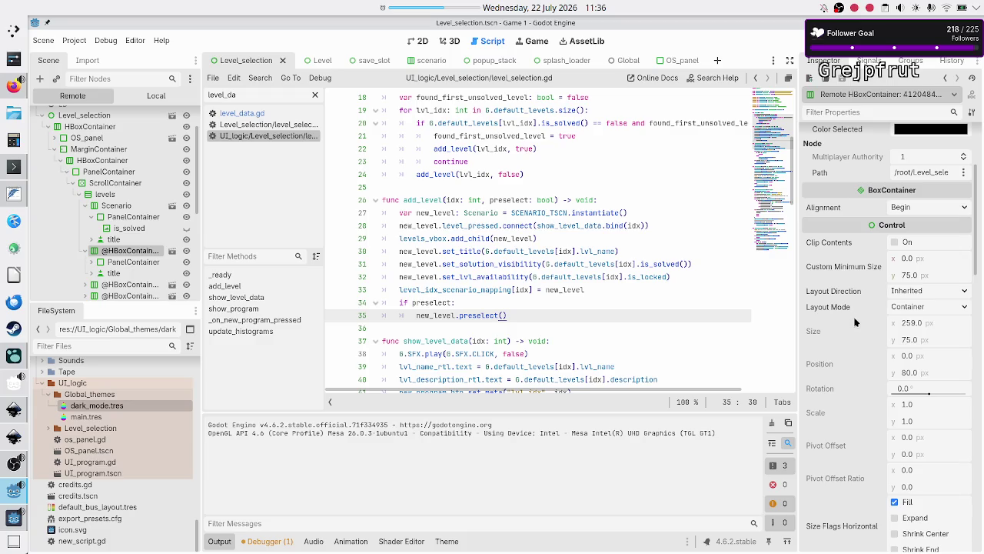
mouse_move(854, 337)
key(alt+Tab)
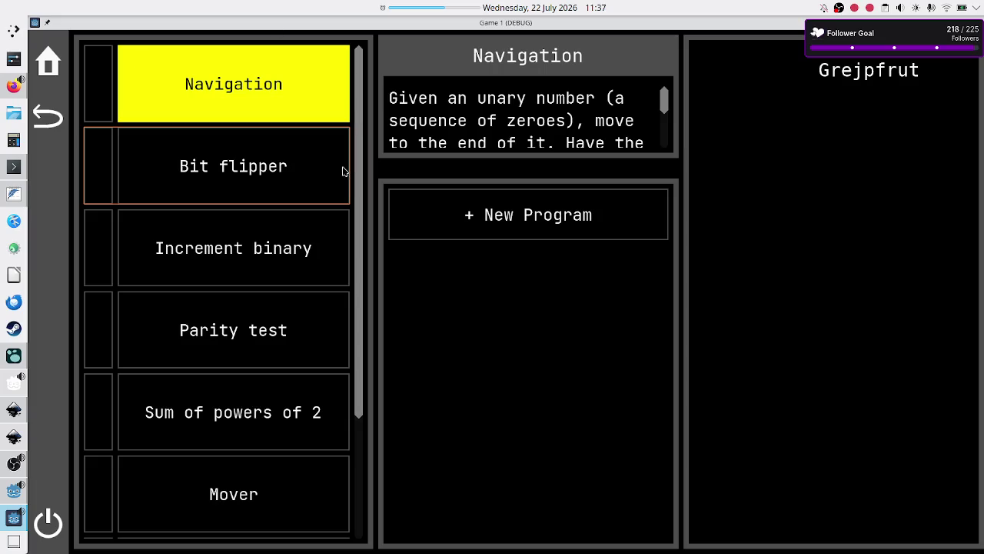
scroll(203, 358, down, 2)
scroll(203, 358, up, 2)
key(alt+F4)
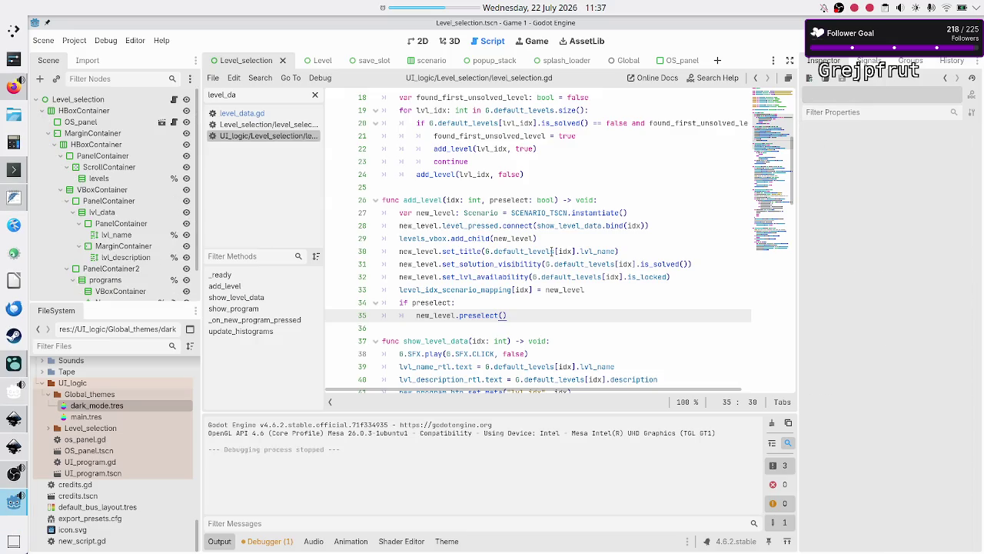
Revert the display/window/stretch/scale project setting to 1.0 and return to the 2D view
click(529, 239)
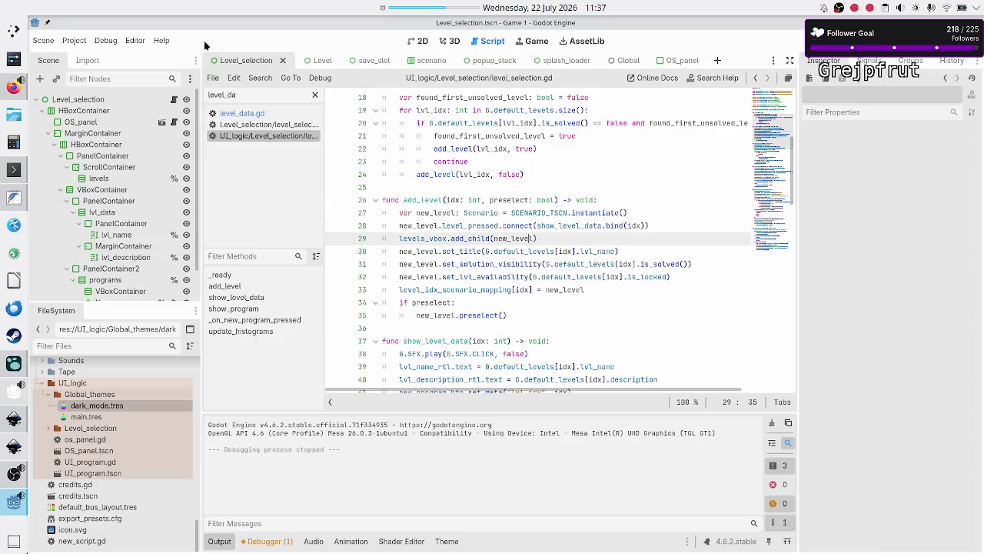
click(74, 40)
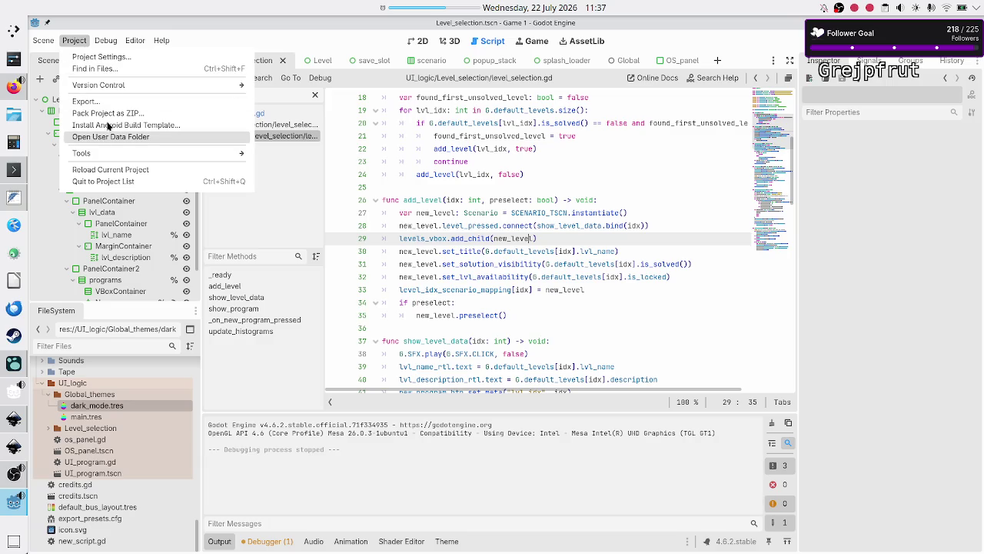
click(109, 57)
scroll(430, 269, down, 5)
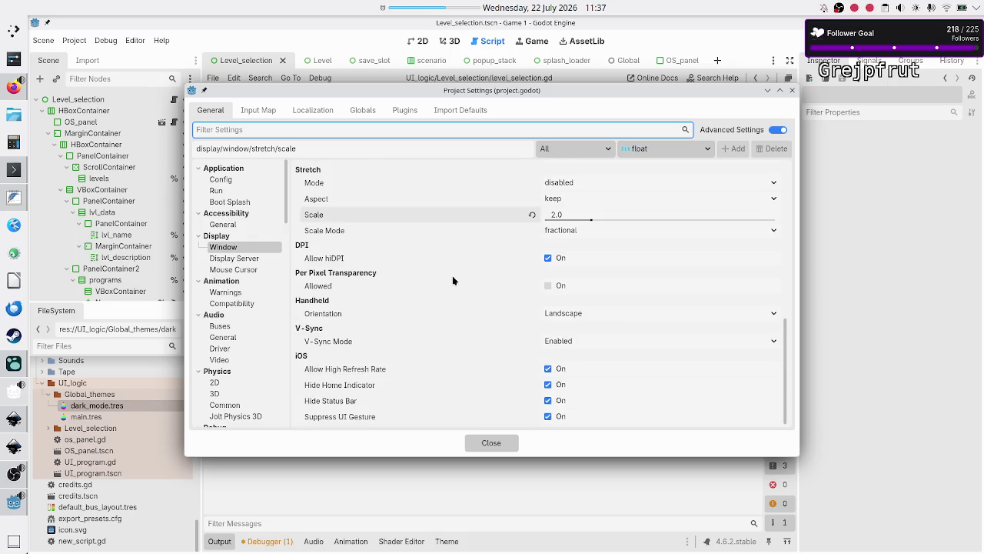
click(532, 214)
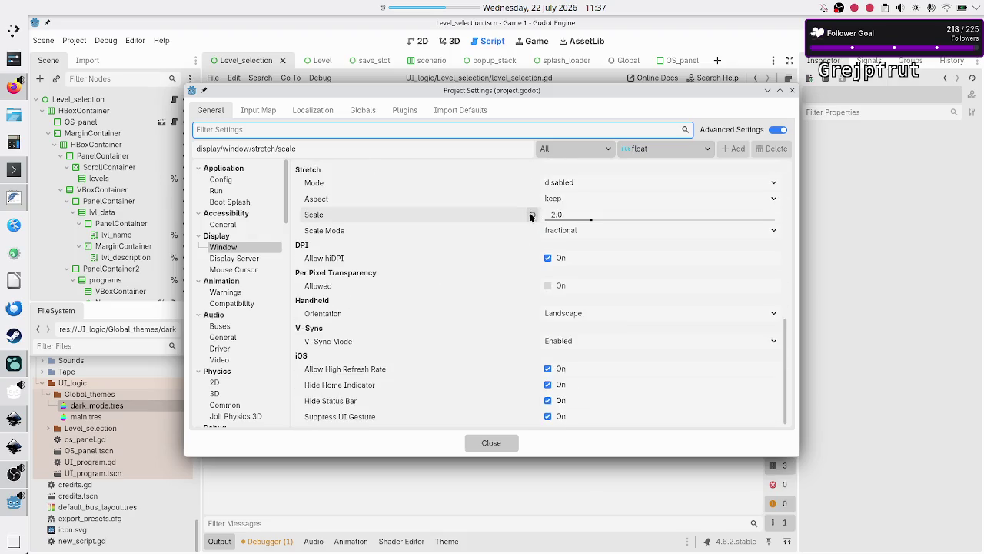
click(792, 90)
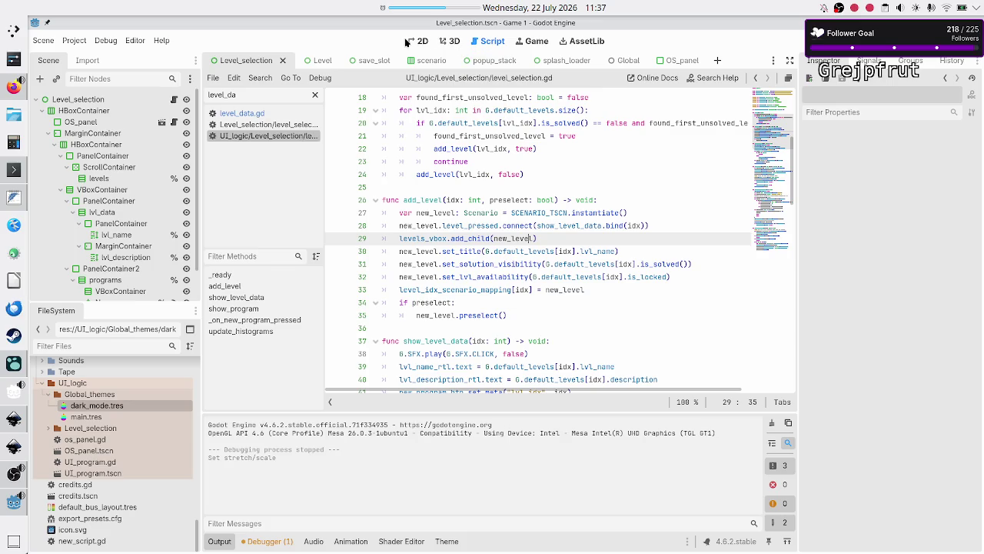
click(415, 42)
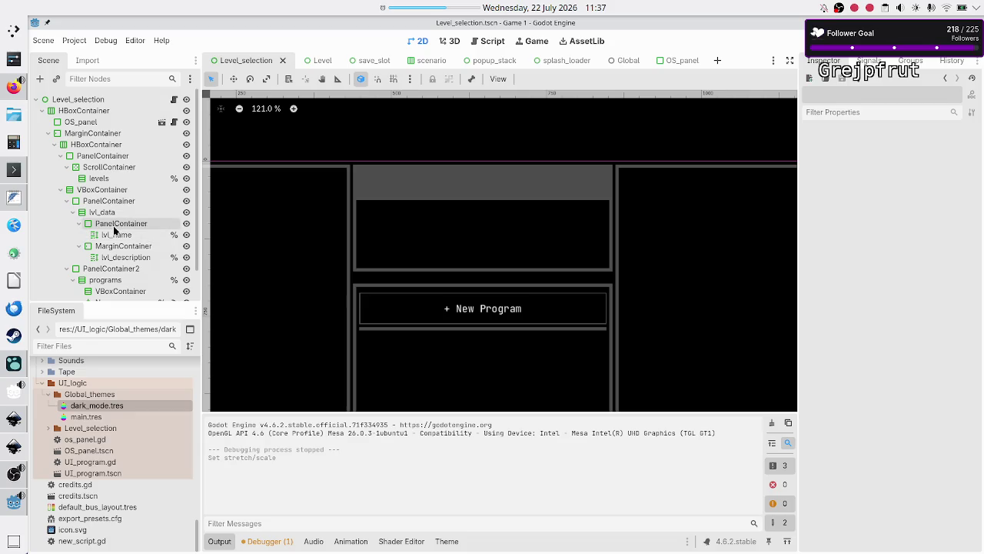
Turn off Vertical Expand on the level-name PanelContainer and give it a 52 px minimum height
scroll(107, 208, down, 2)
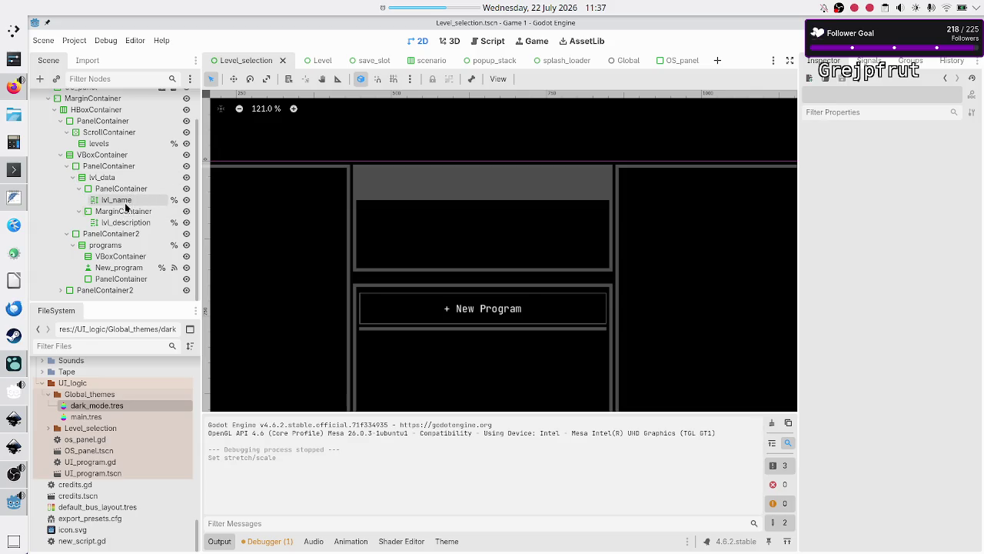
click(130, 199)
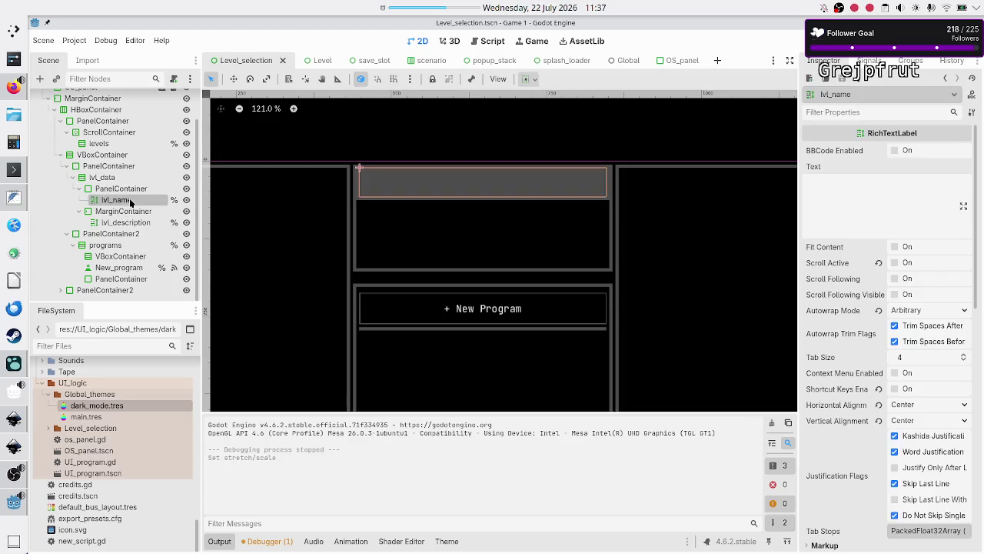
click(139, 192)
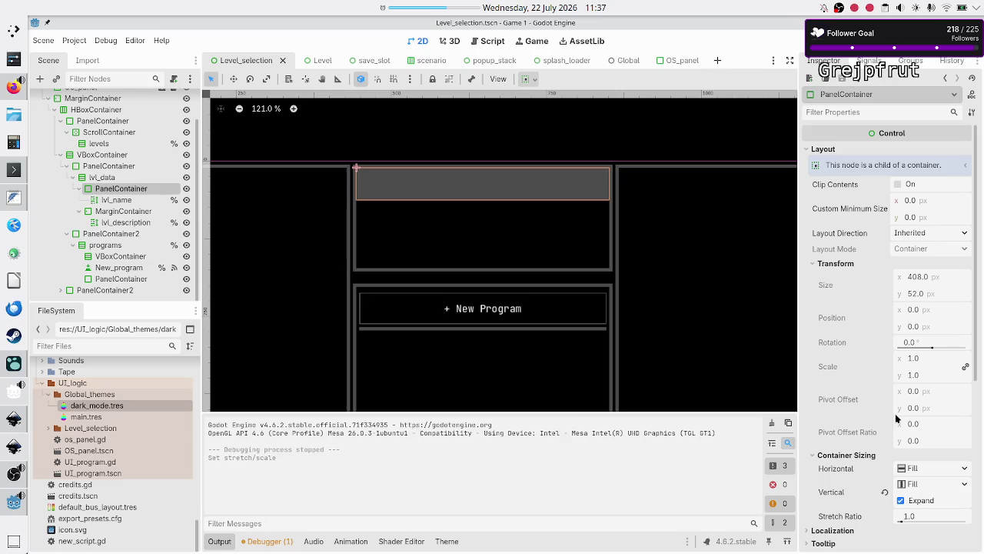
click(884, 494)
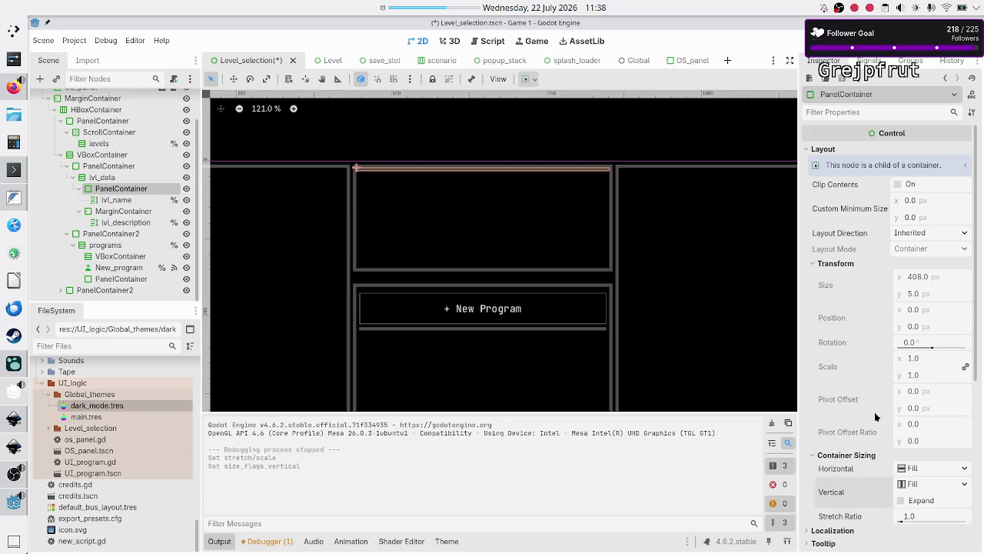
click(912, 217)
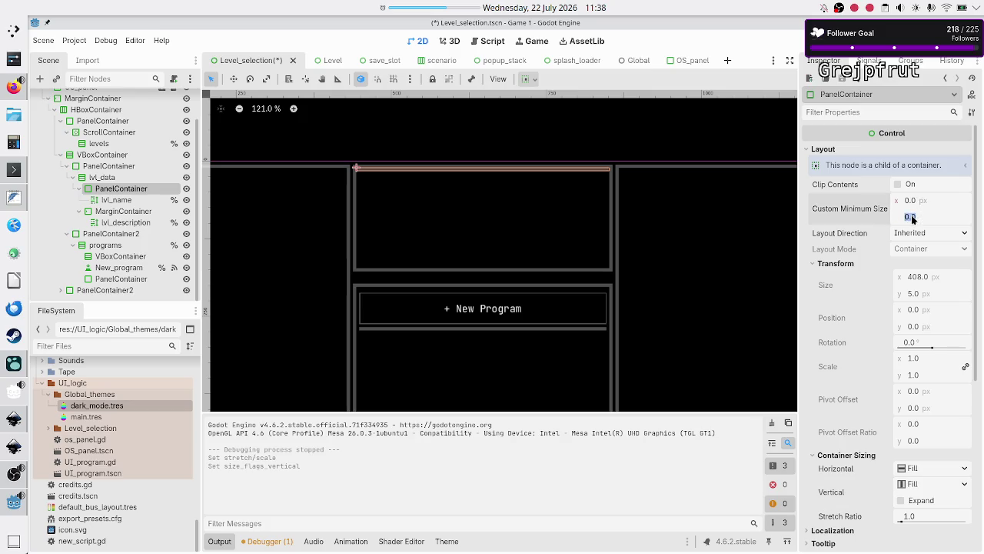
text(5)
text(2)
key(Return)
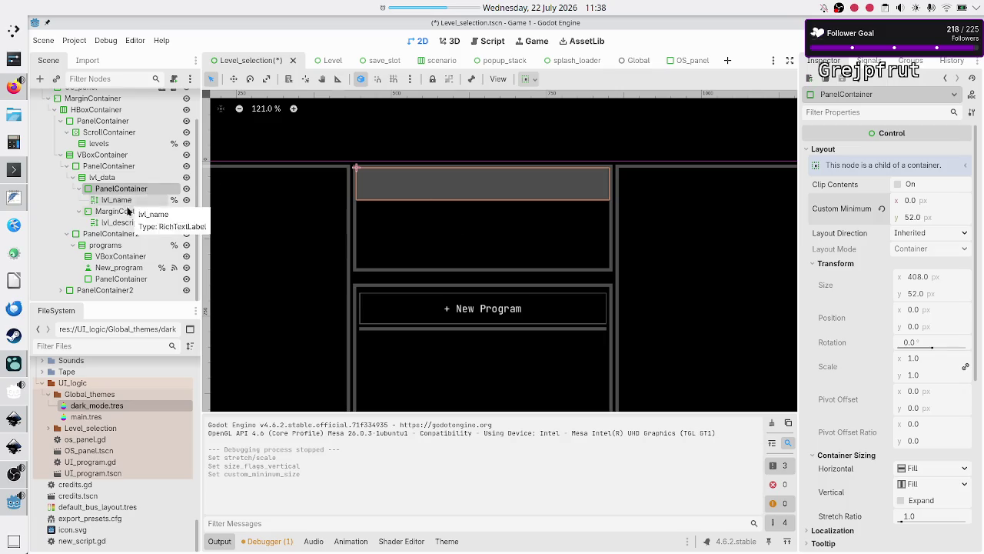
Revert the description MarginContainer's Stretch Ratio to 1.0
click(129, 211)
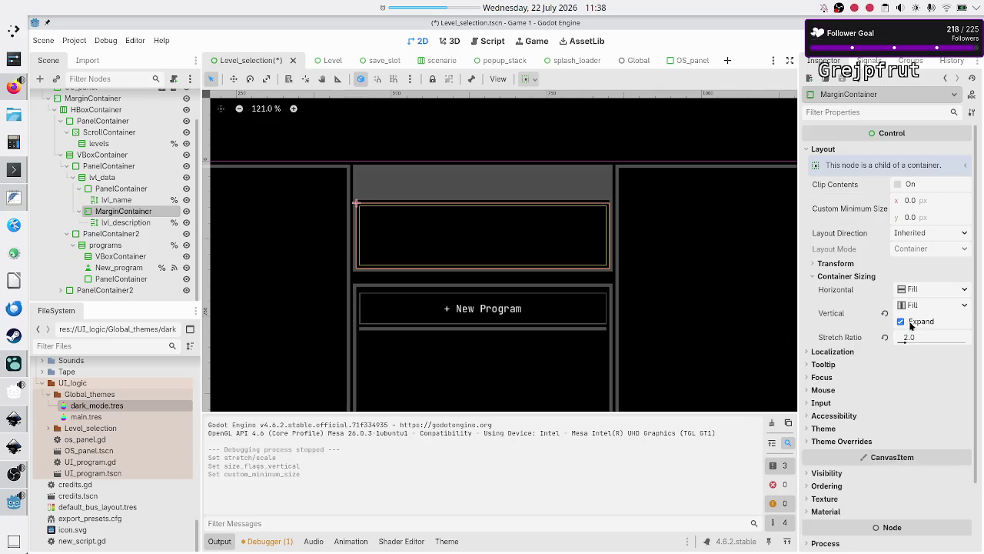
click(886, 338)
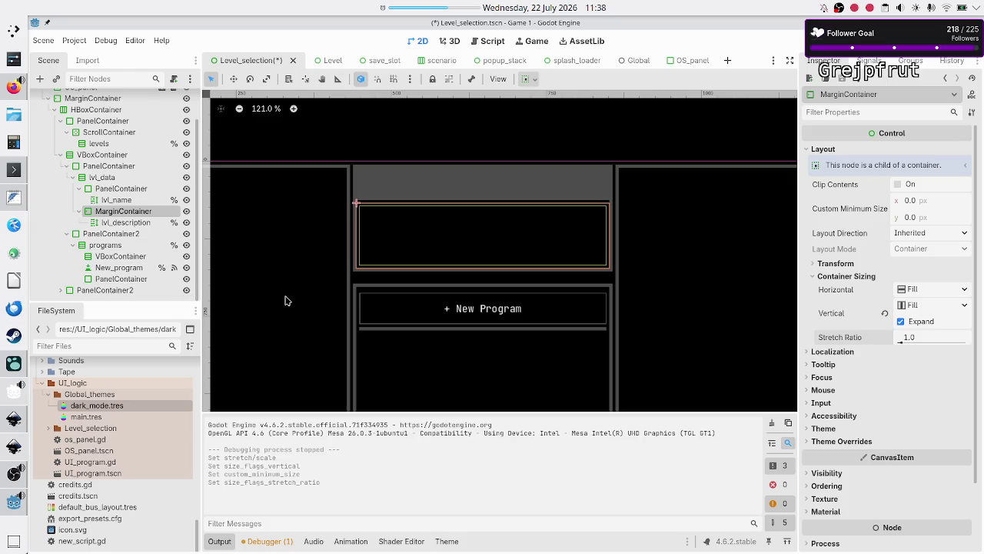
scroll(364, 263, down, 5)
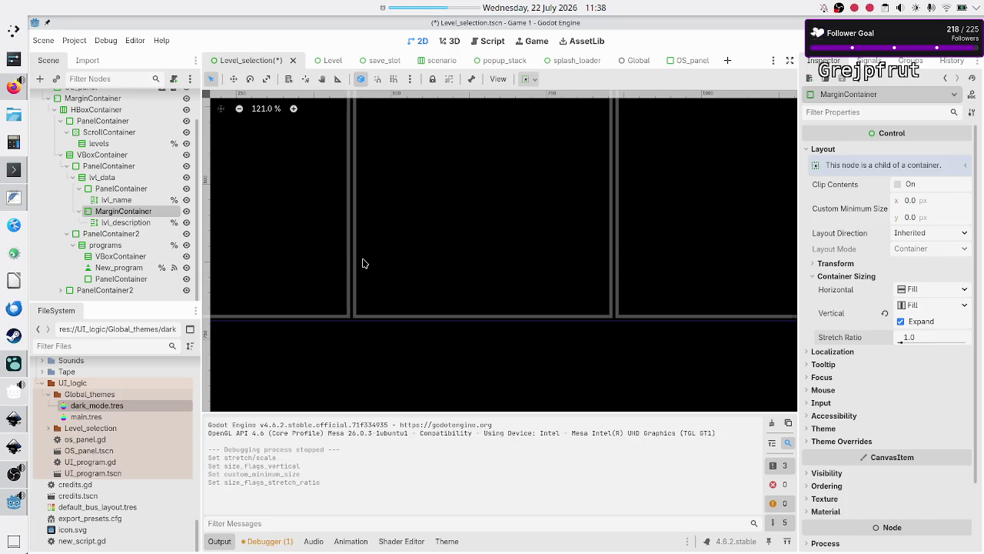
Set the PanelContainer below New_program to a 52 px Custom Minimum Size height
click(114, 279)
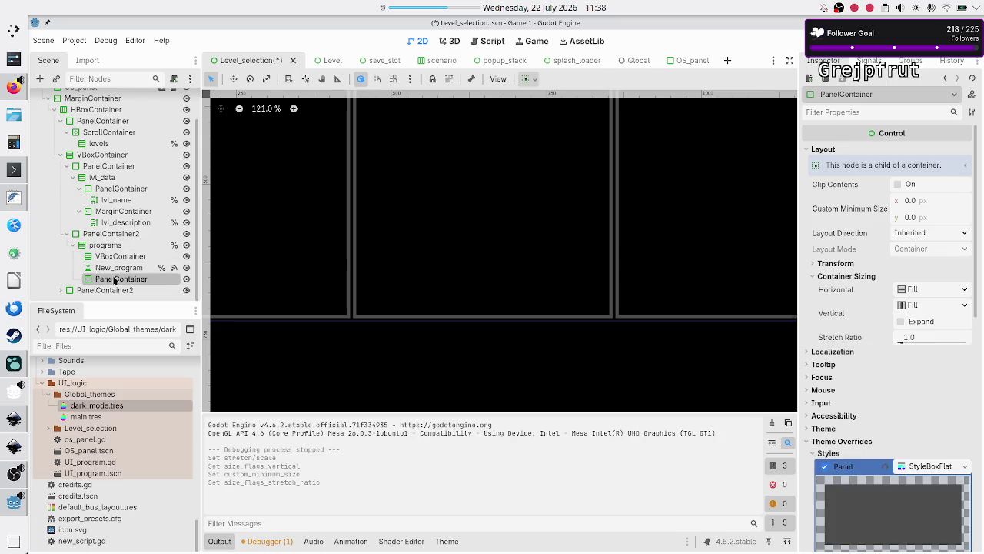
scroll(459, 226, up, 5)
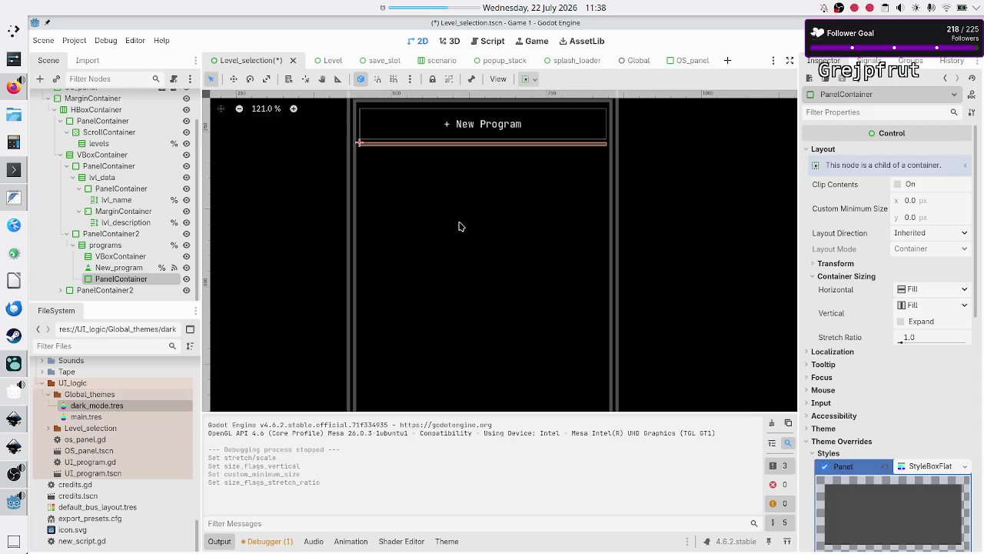
scroll(459, 226, down, 4)
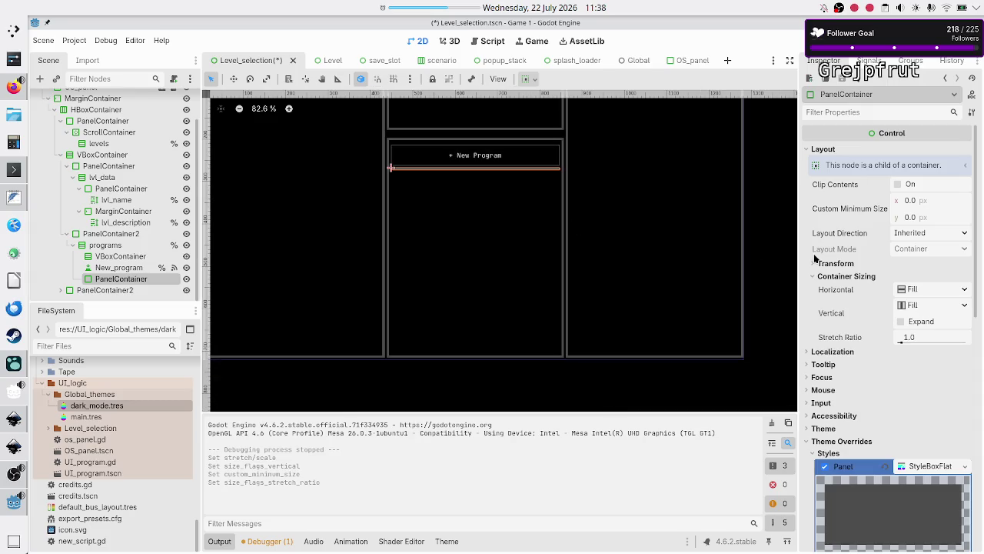
click(919, 220)
text(5)
key(Return)
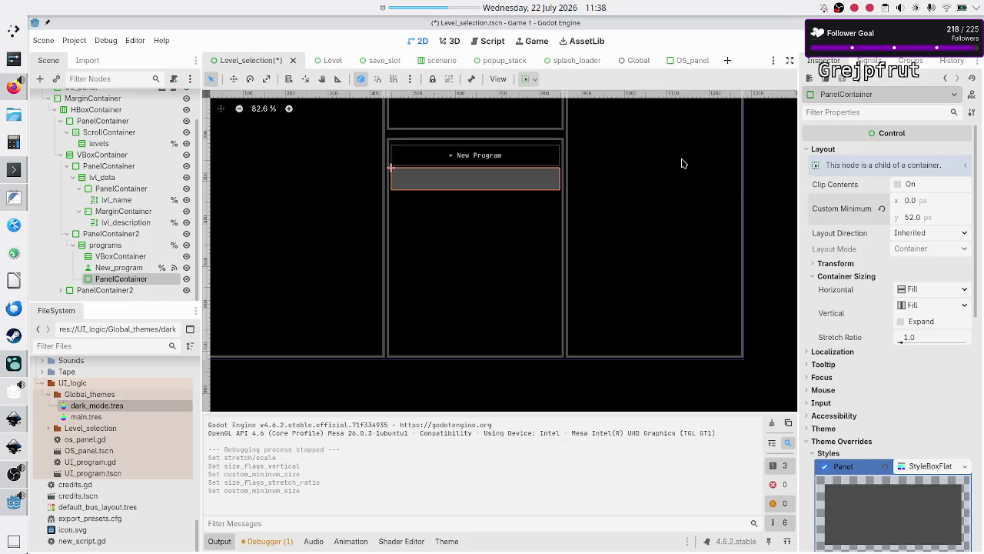
scroll(683, 163, up, 5)
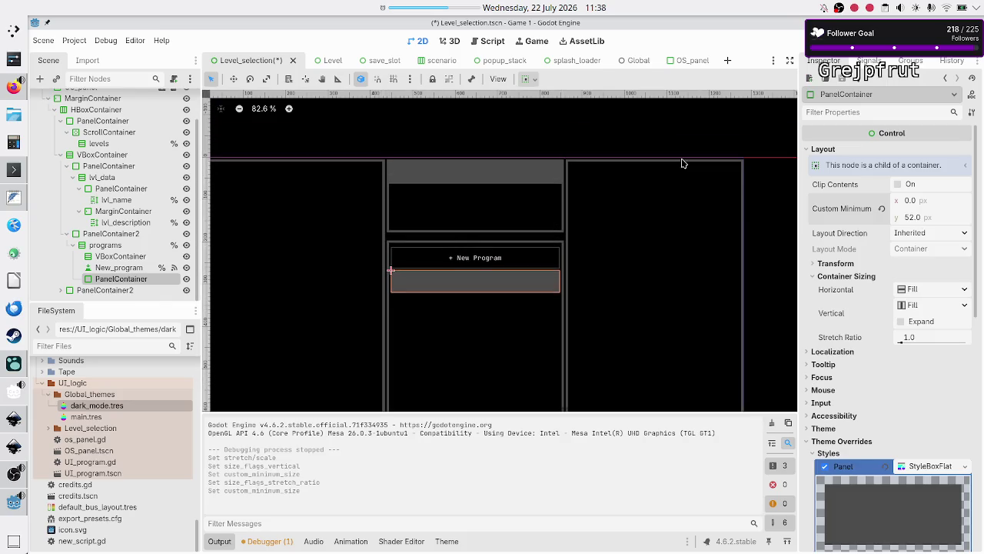
scroll(684, 163, down, 1)
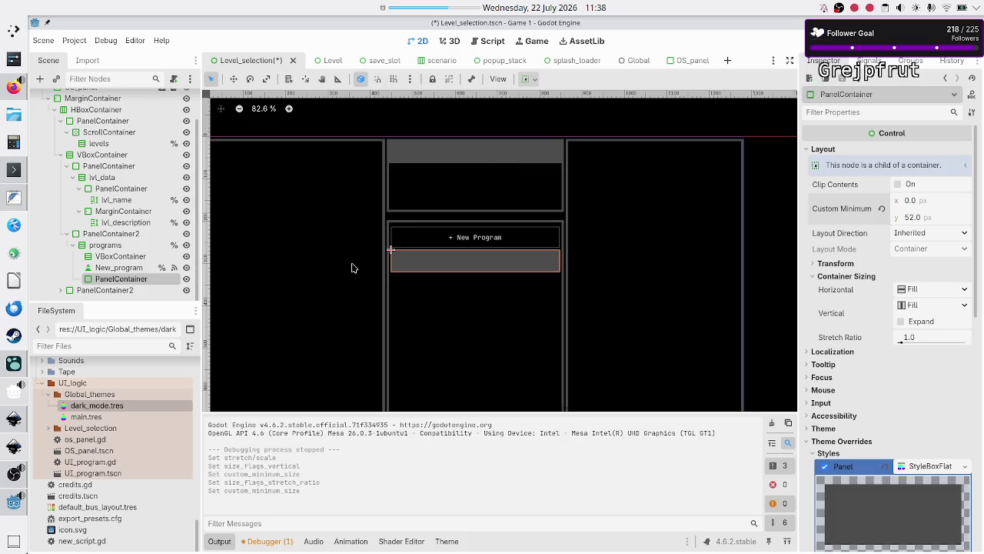
click(123, 268)
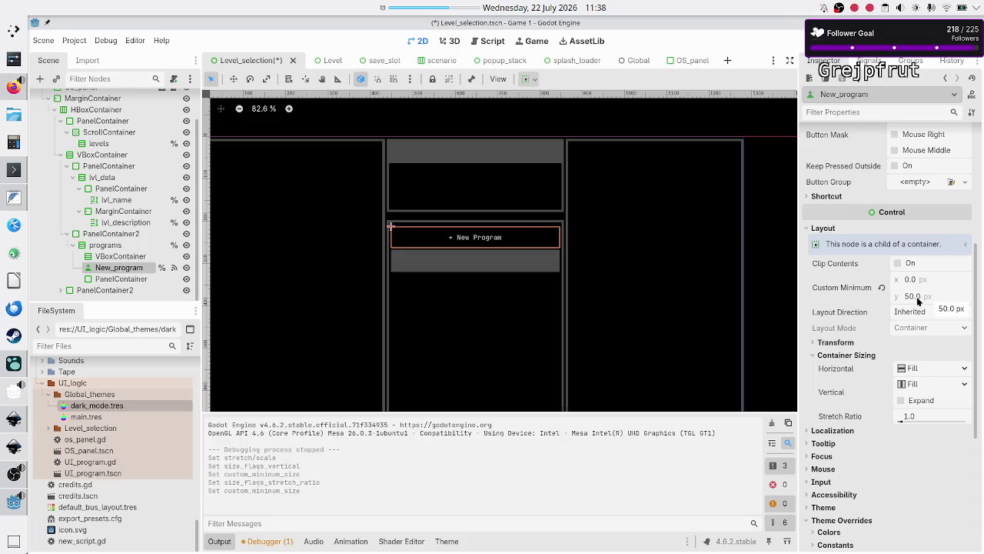
click(134, 256)
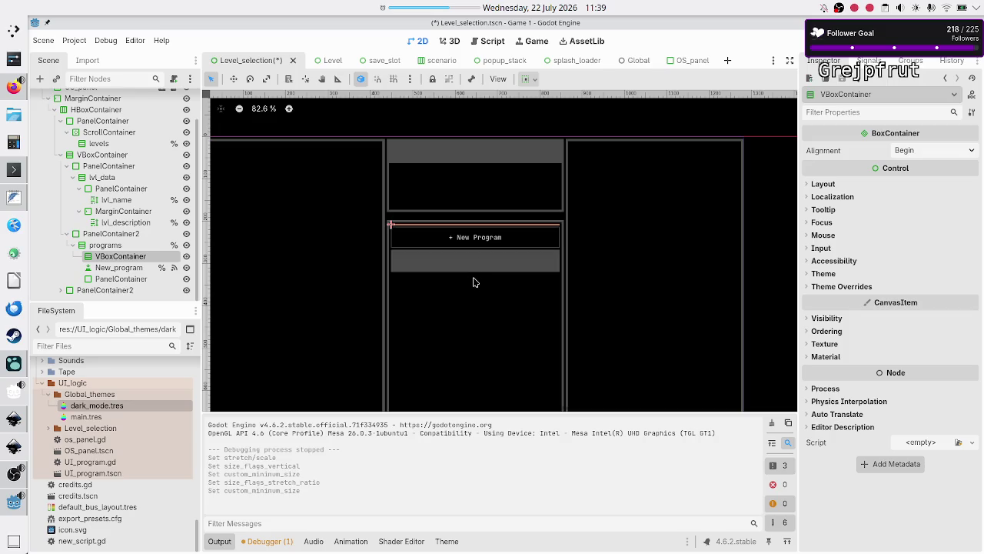
scroll(472, 269, down, 2)
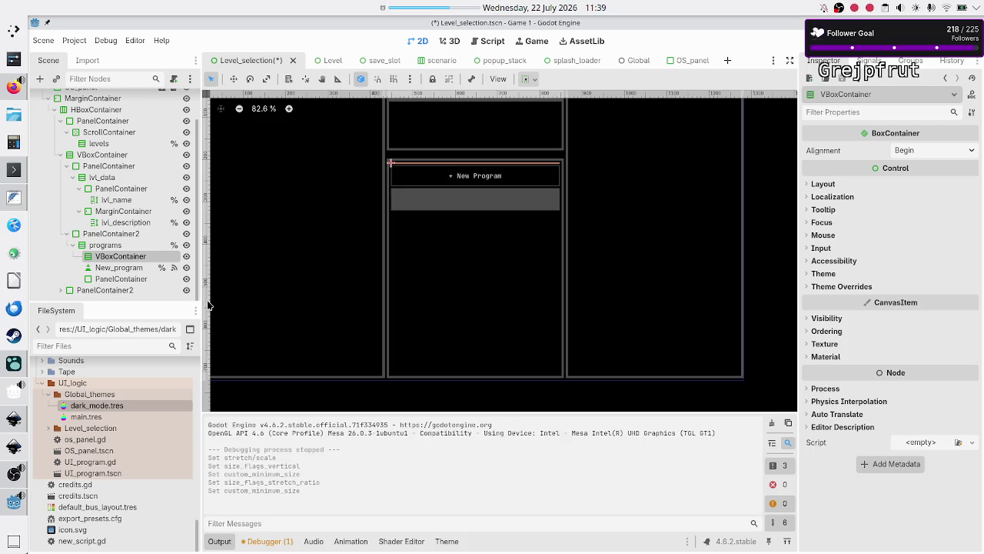
click(105, 245)
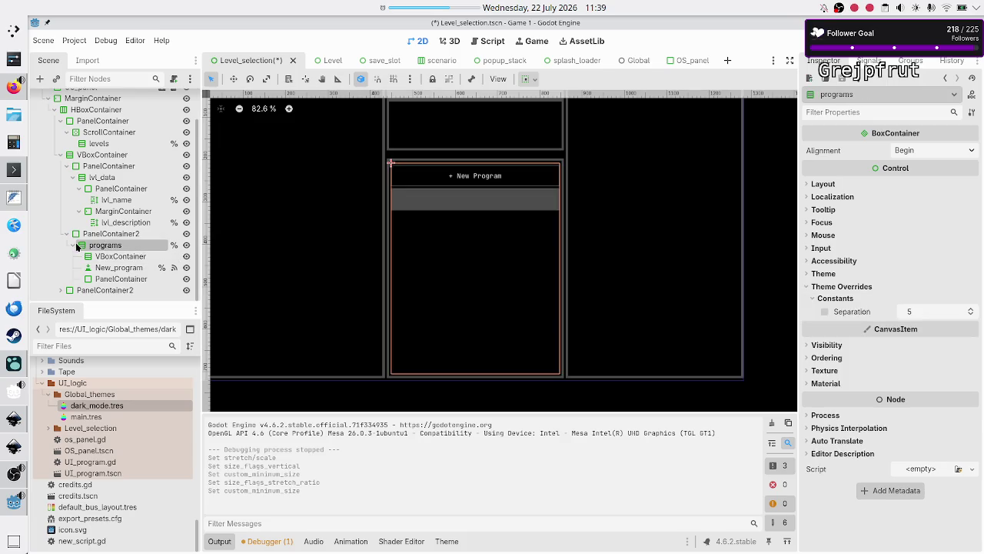
scroll(75, 248, up, 2)
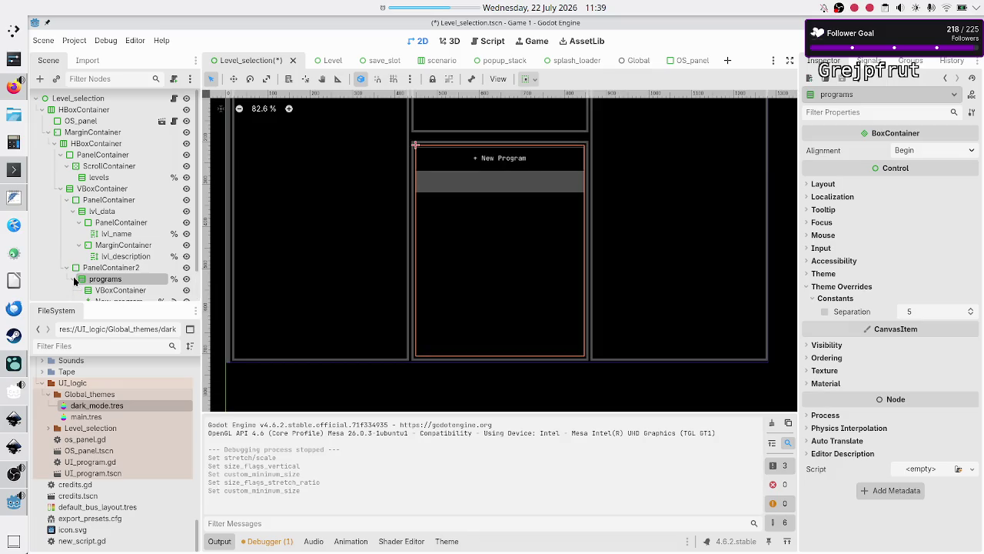
click(73, 278)
scroll(132, 289, down, 2)
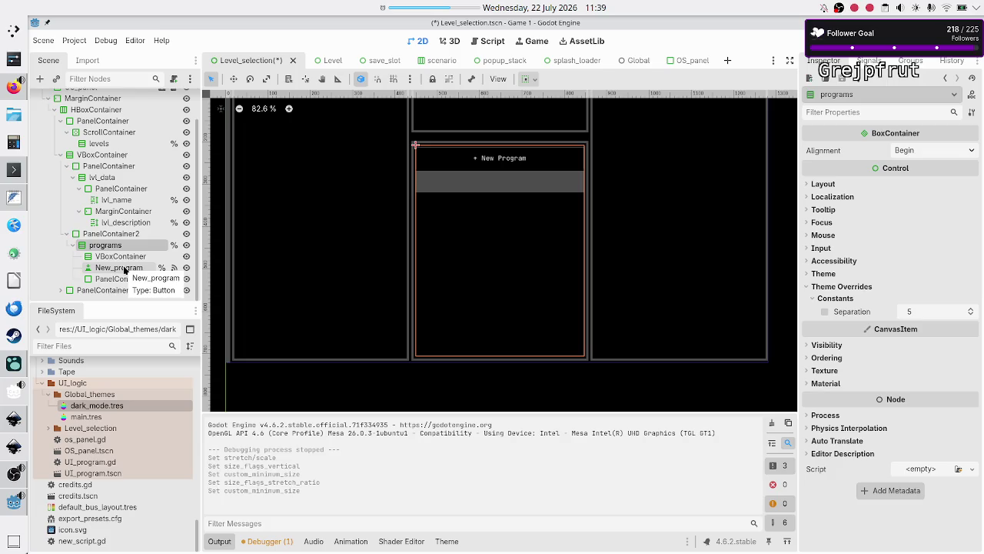
click(117, 267)
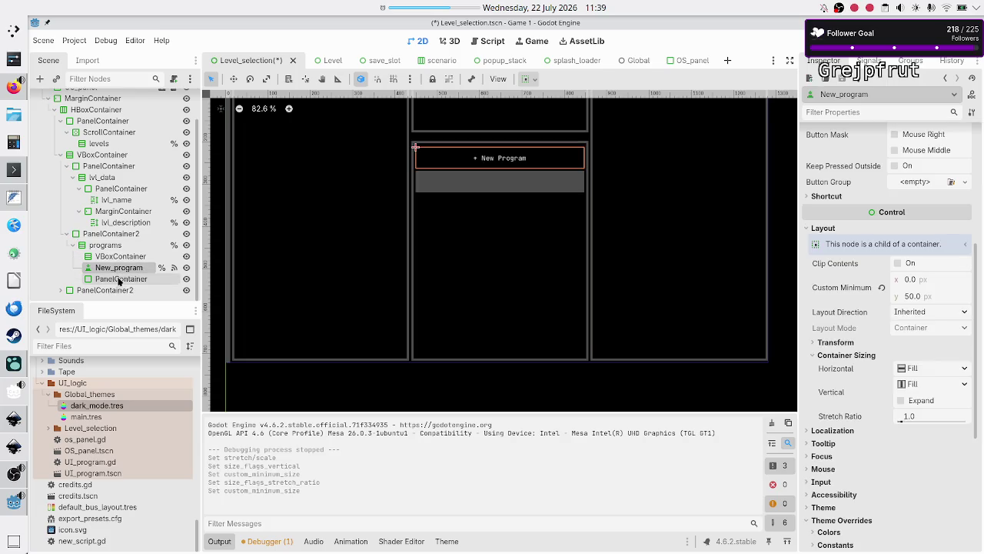
ctrl+click(119, 280)
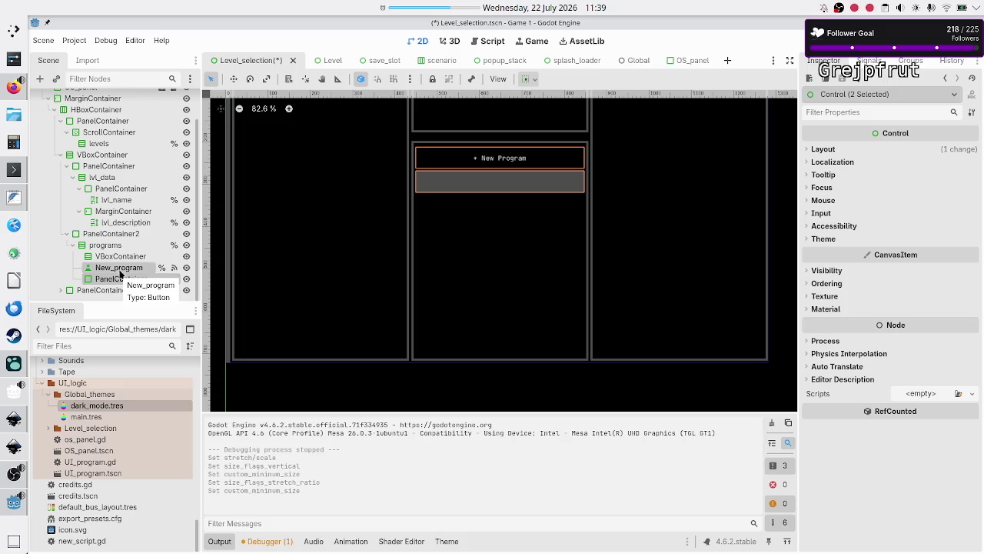
click(125, 258)
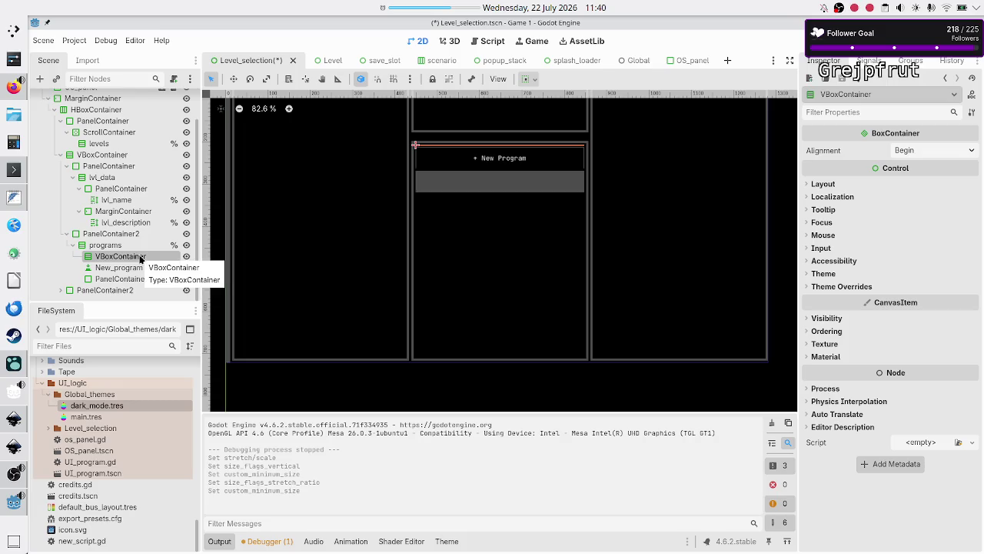
Rename the VBoxContainer to programs
double_click(141, 257)
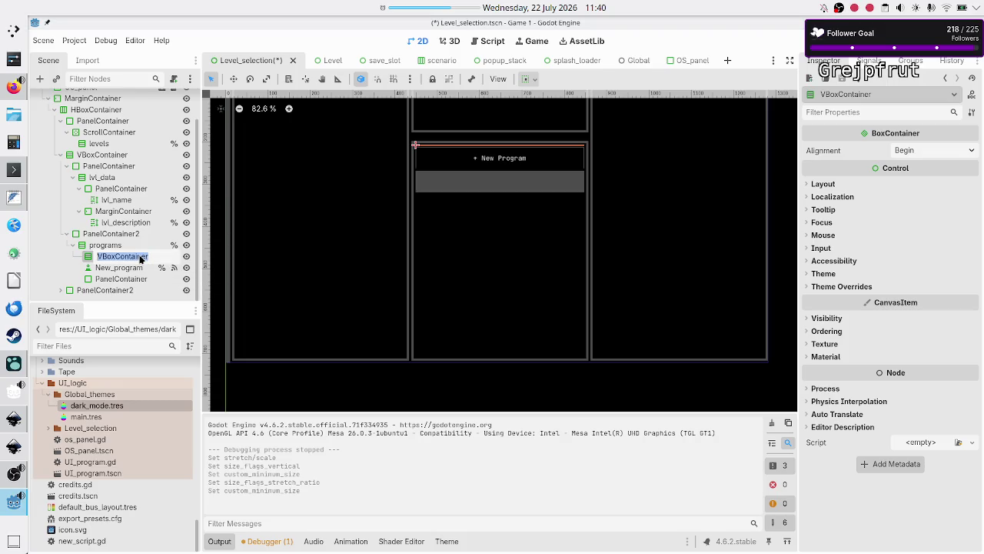
text(programs)
key(Return)
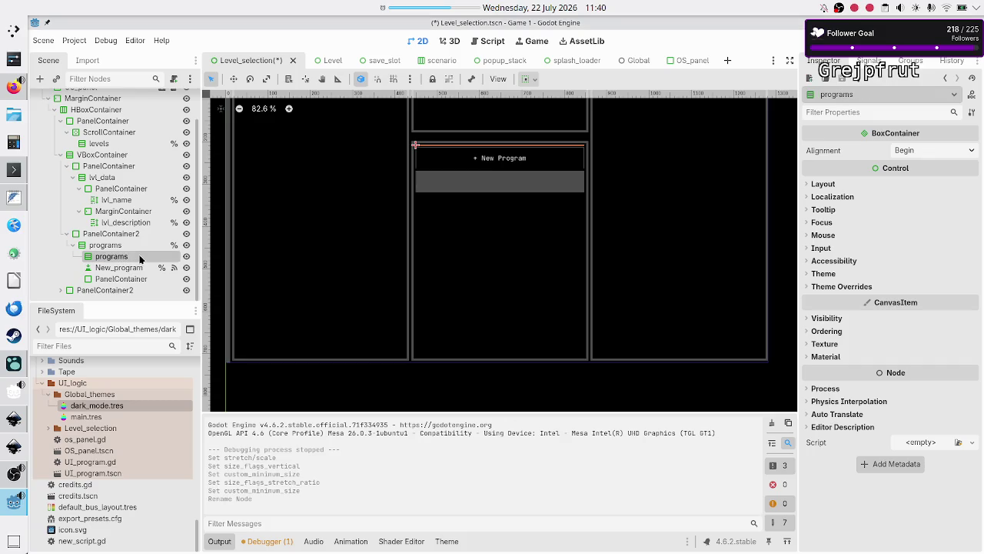
Try dragging New_program and its PanelContainer into the programs container
click(138, 269)
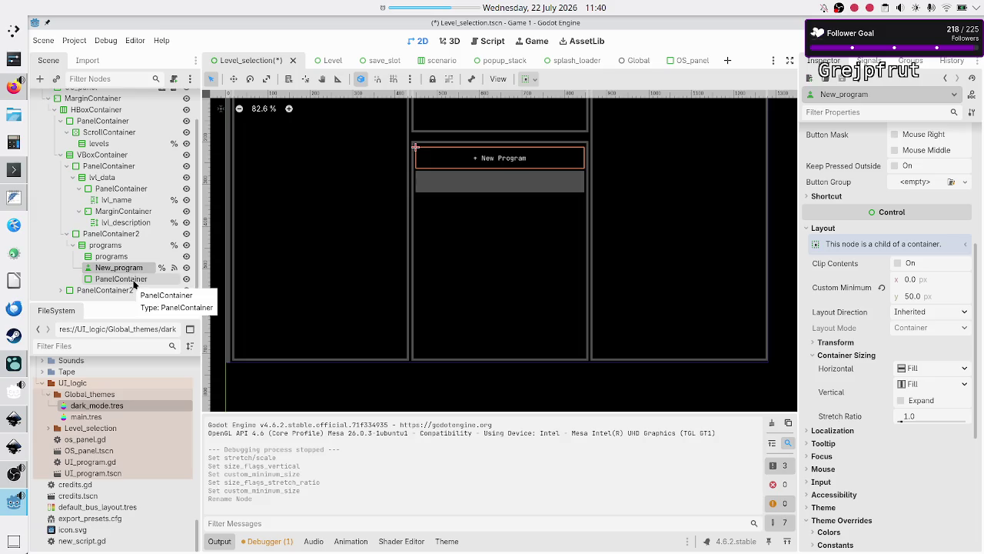
ctrl+click(133, 281)
mouse_move(121, 268)
mouse_down()
mouse_move(108, 246)
mouse_move(111, 257)
mouse_move(115, 234)
mouse_move(120, 272)
mouse_up()
click(120, 245)
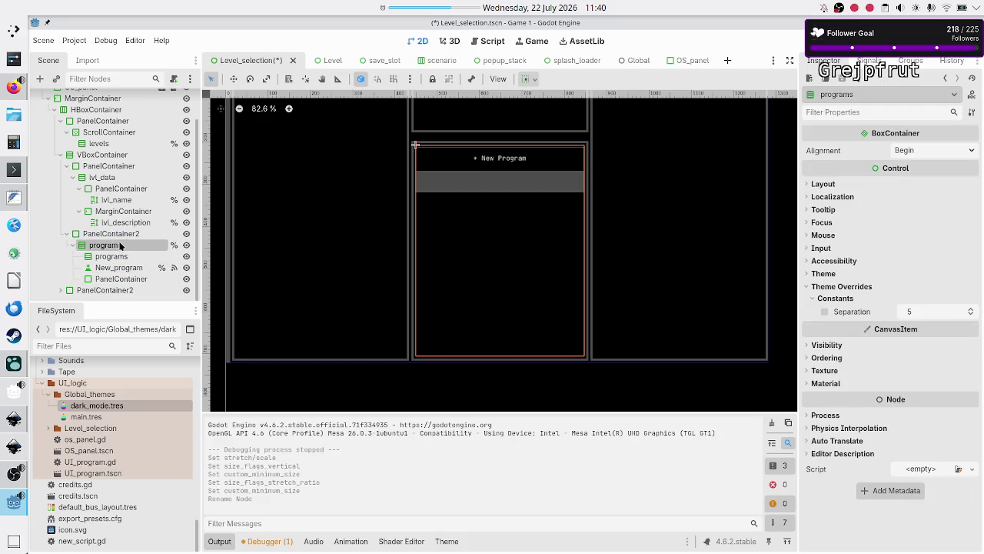
Delete the empty inner programs node and move New_program and PanelContainer under PanelContainer2
click(115, 256)
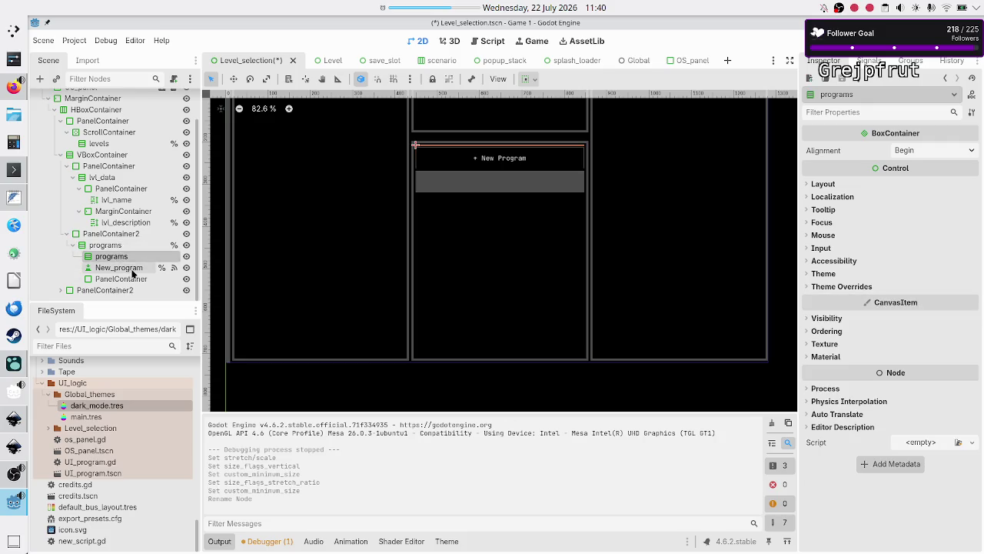
key(Delete)
ctrl+click(124, 279)
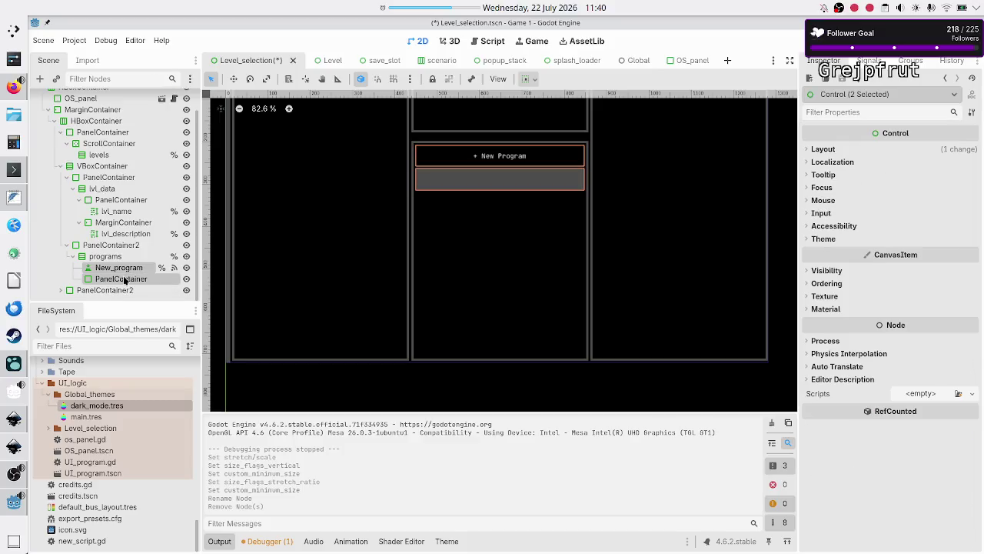
drag(125, 281, 115, 246)
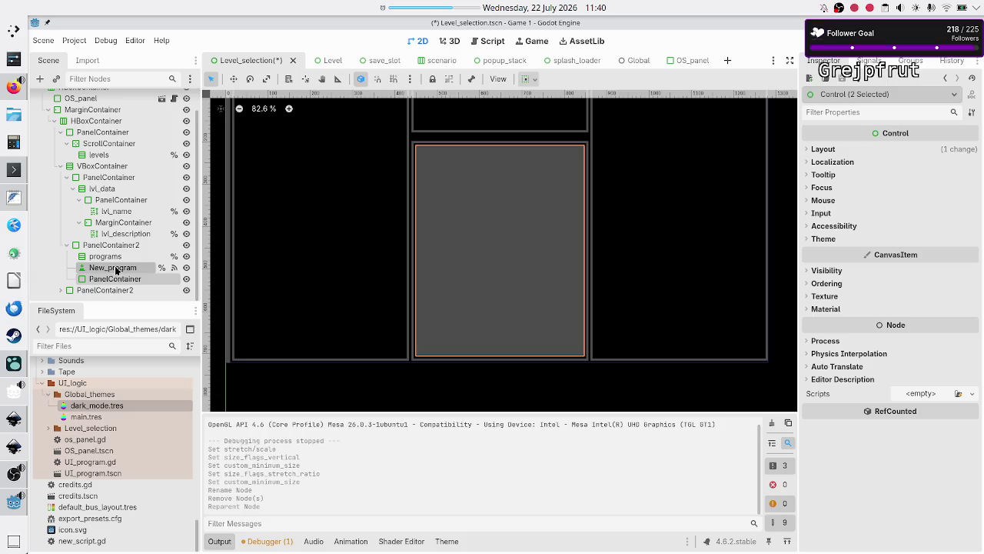
click(129, 244)
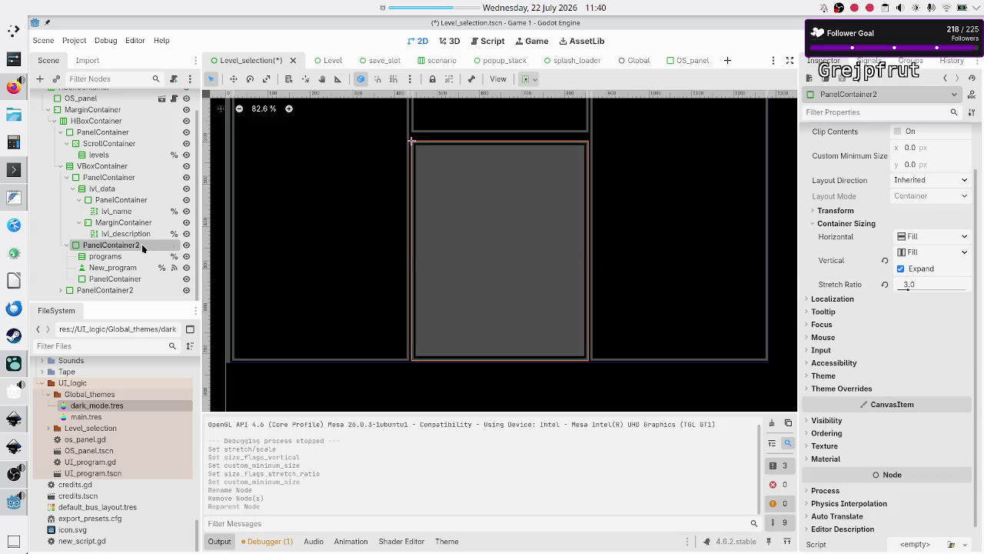
Review PanelContainer, New_program (50 px minimum height) and PanelContainer2 sizing in the Inspector
click(129, 278)
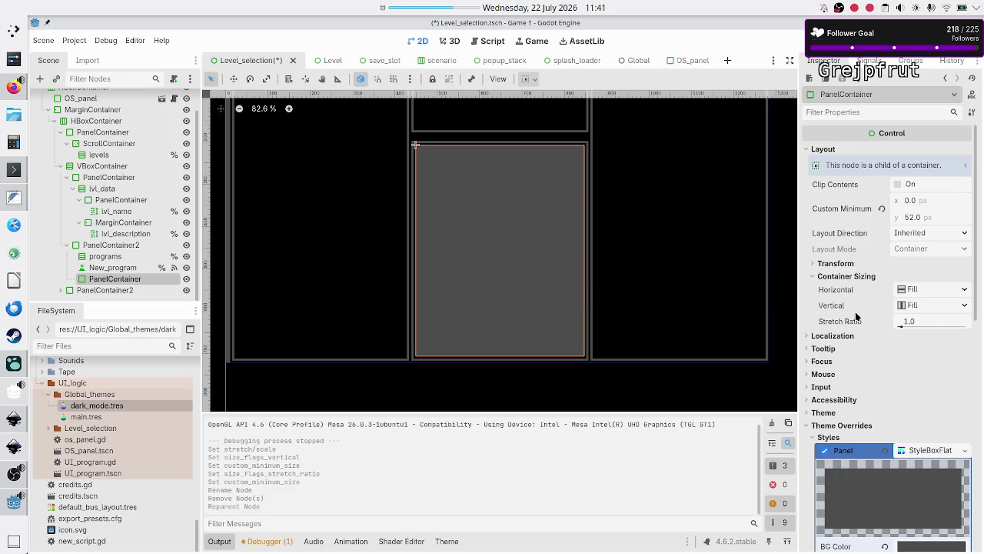
mouse_move(857, 318)
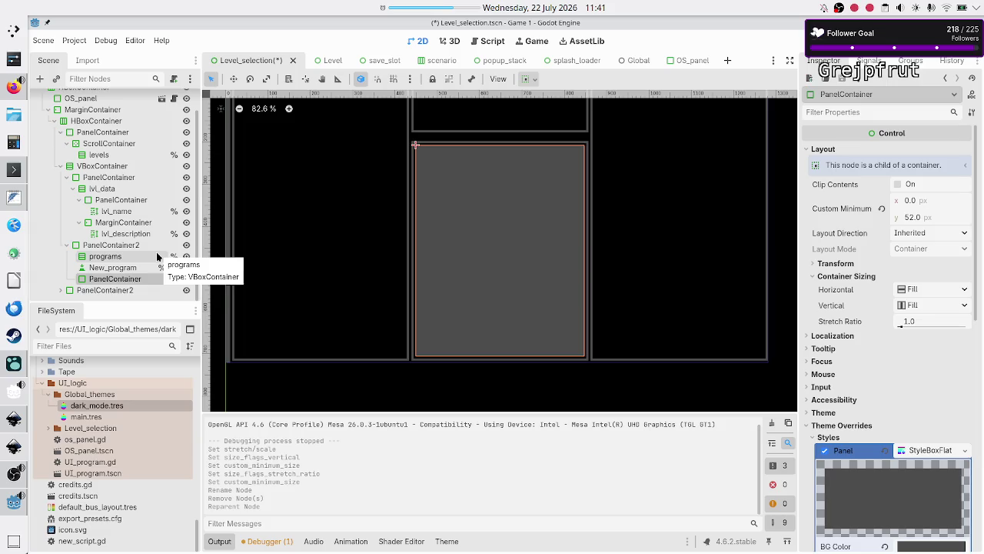
click(130, 268)
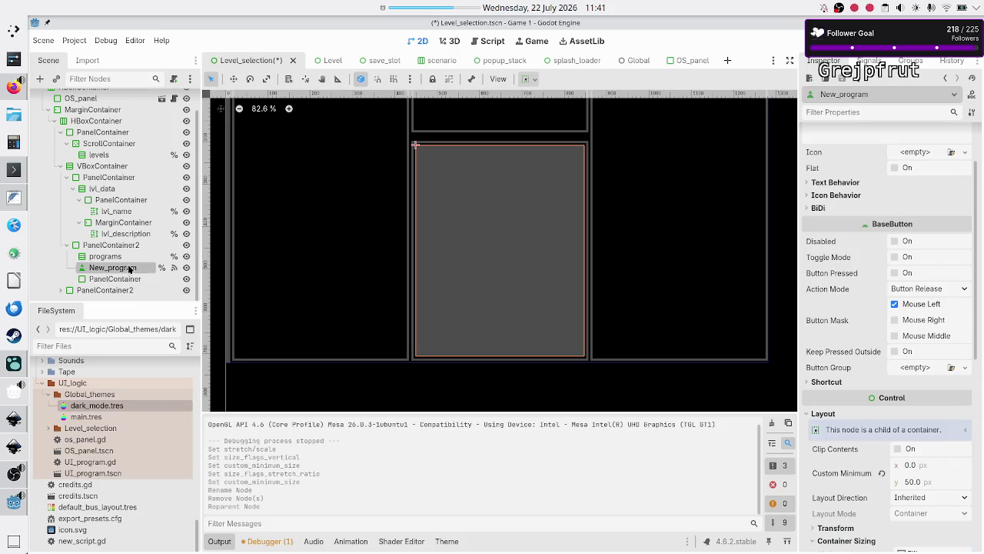
click(123, 245)
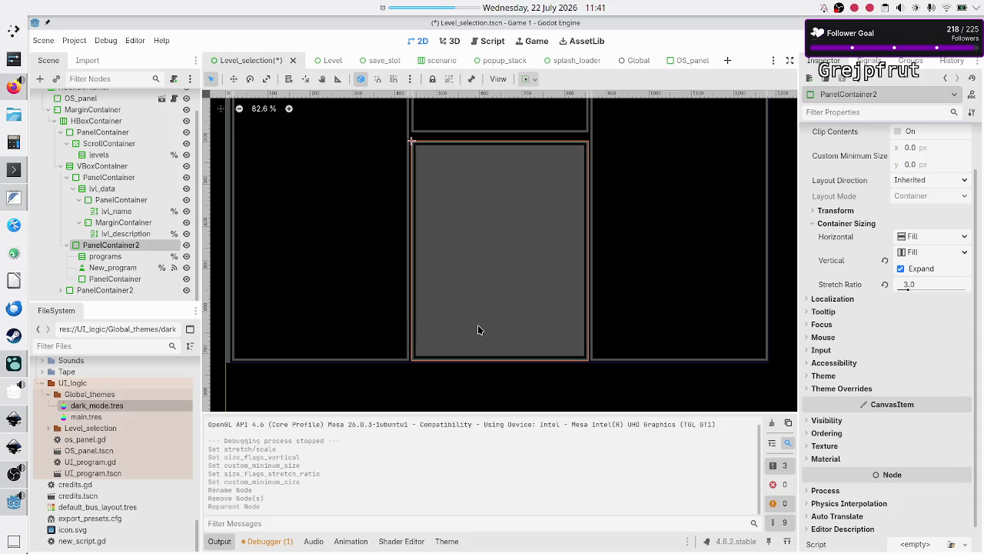
click(115, 267)
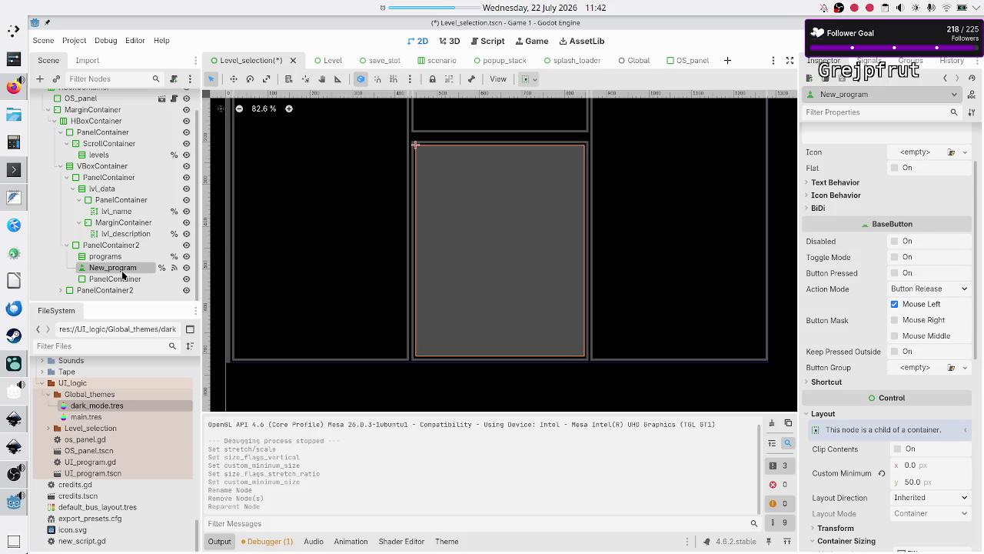
Reparent New_program under the programs container, then collapse the programs branch
mouse_move(120, 269)
mouse_down()
mouse_move(105, 249)
mouse_move(106, 259)
mouse_up()
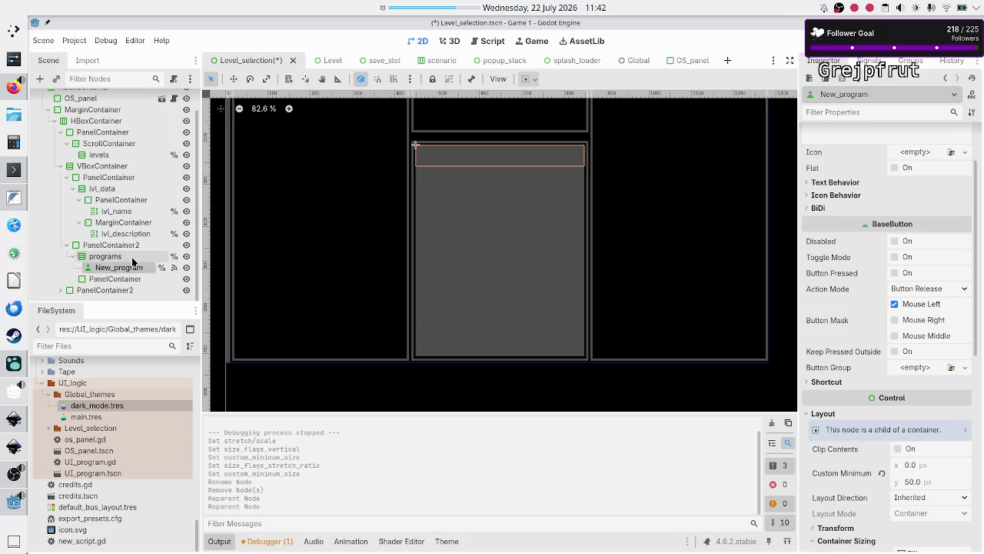
click(132, 259)
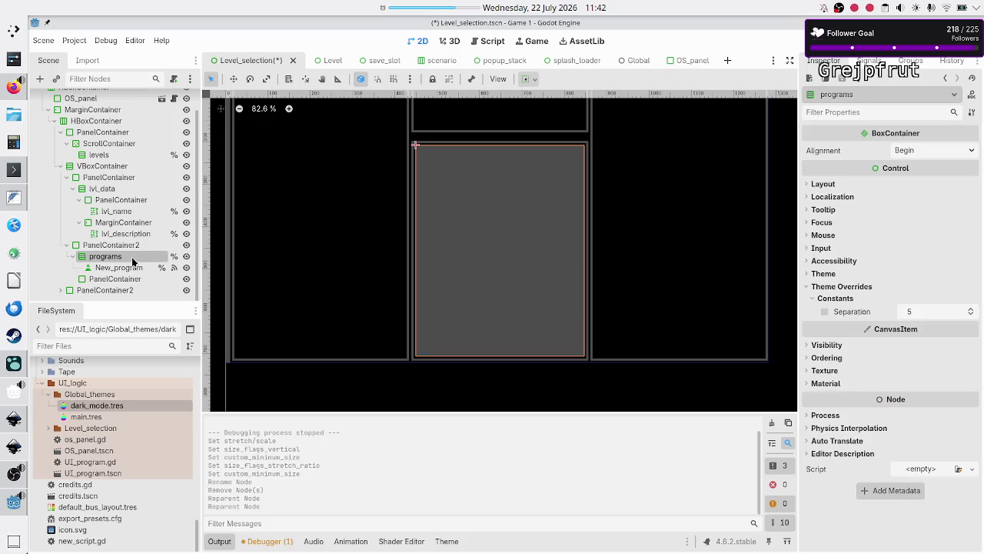
click(72, 256)
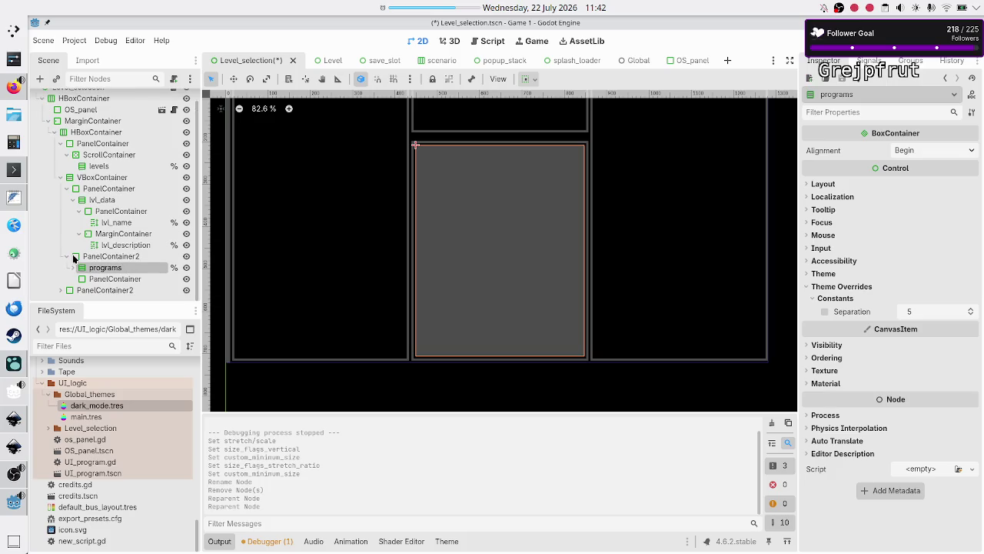
click(107, 280)
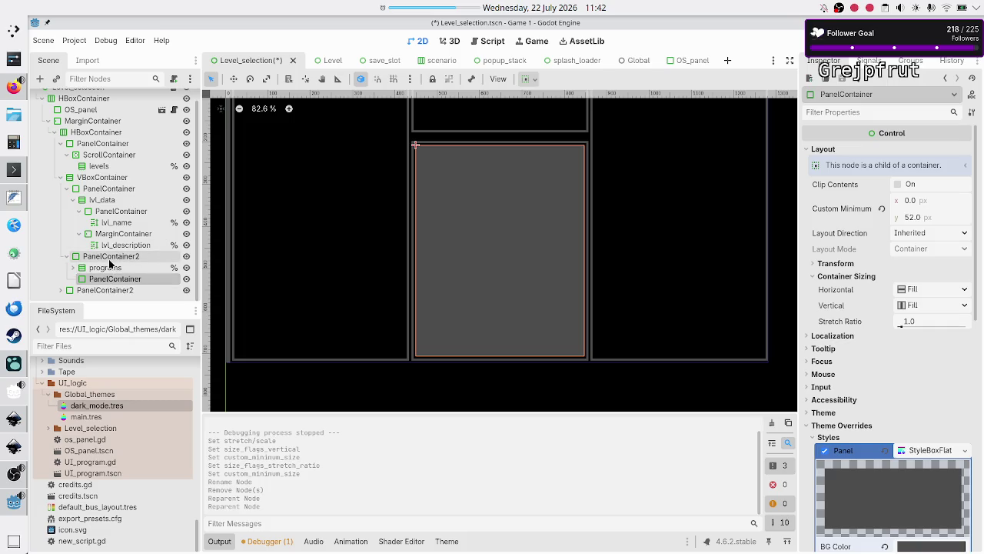
click(109, 258)
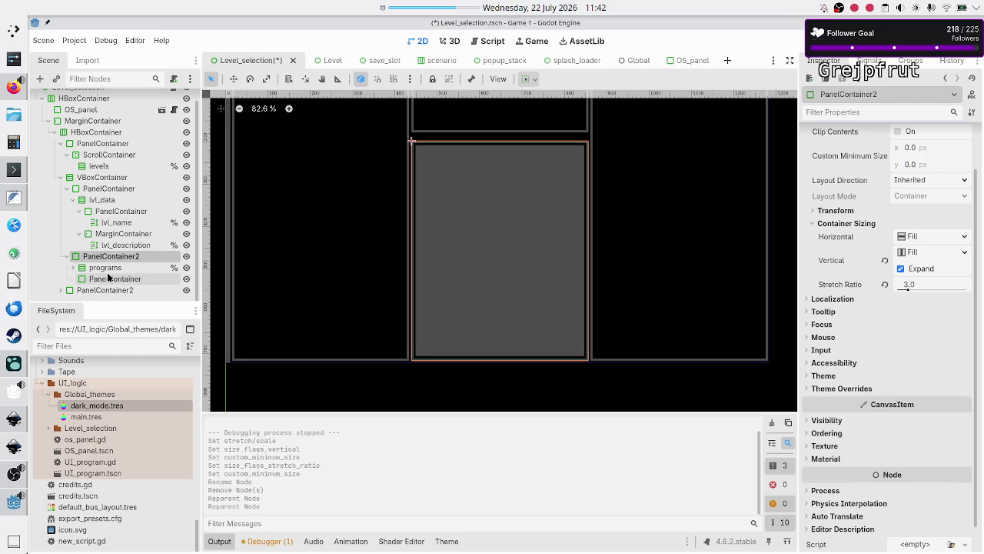
click(110, 278)
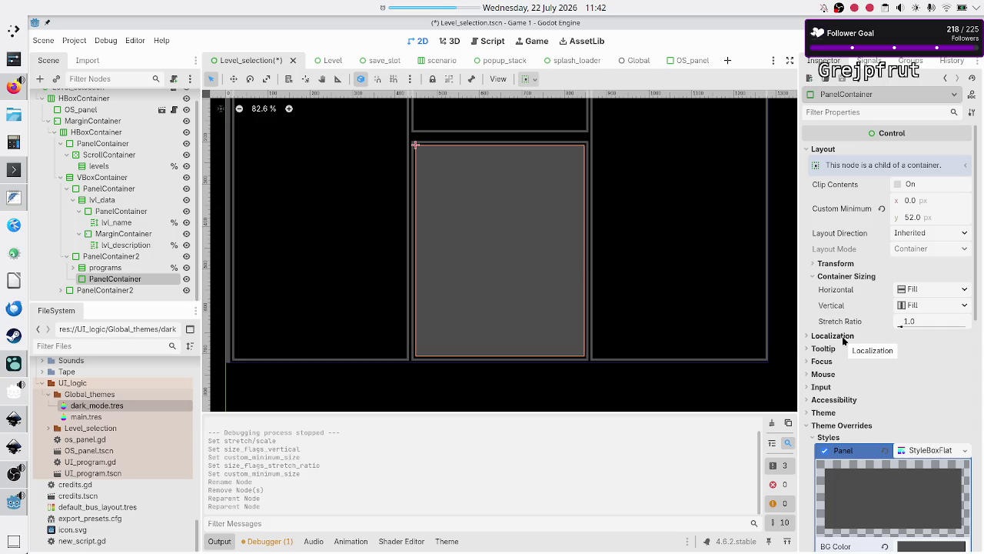
click(835, 264)
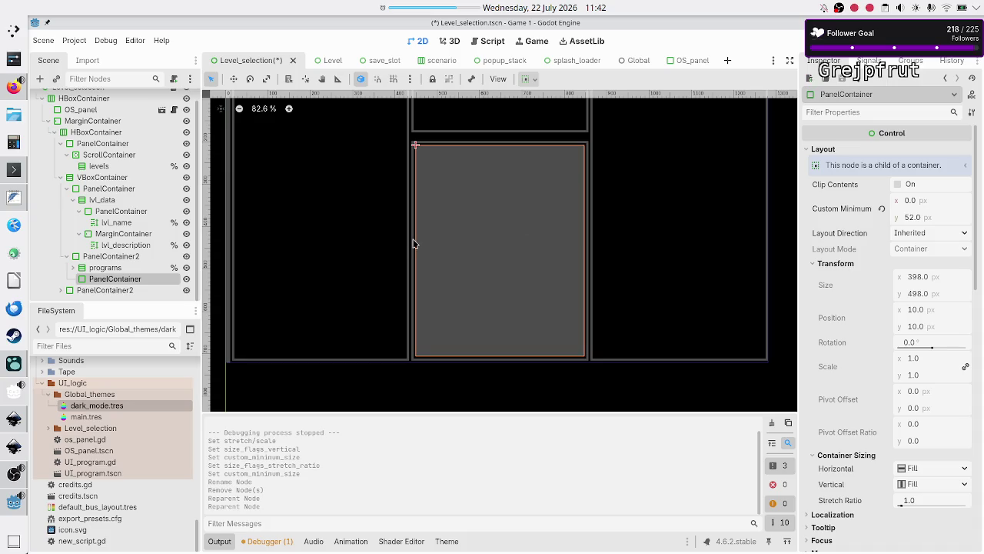
click(98, 270)
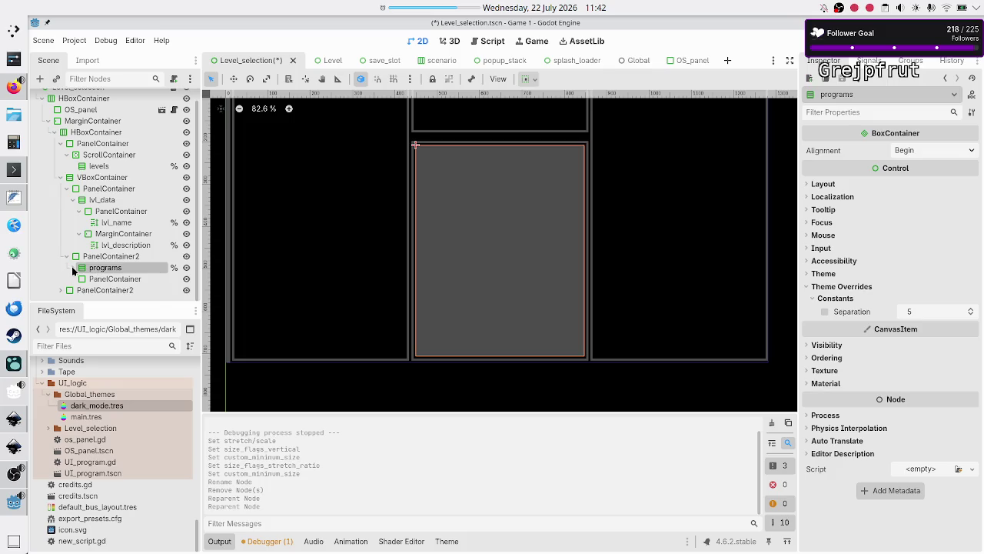
click(73, 268)
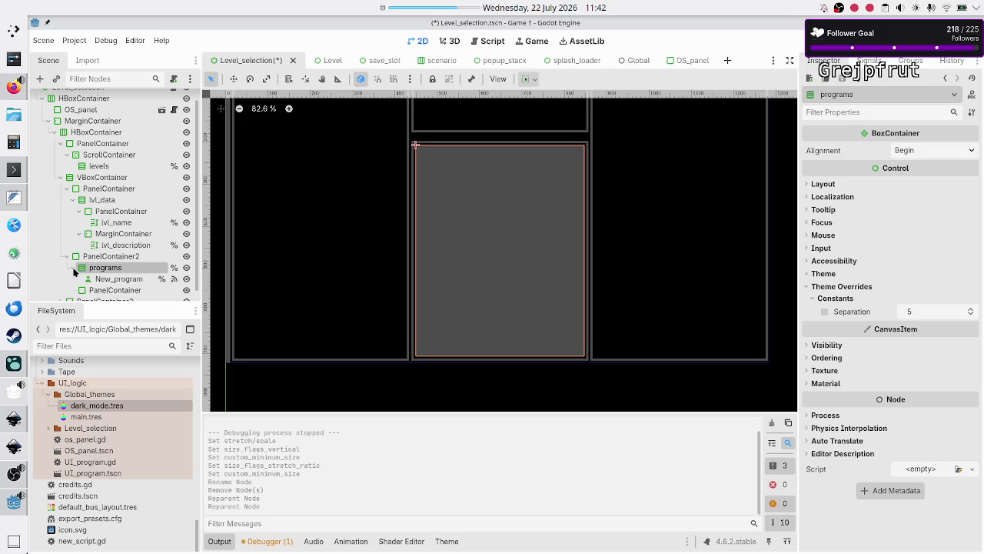
click(73, 267)
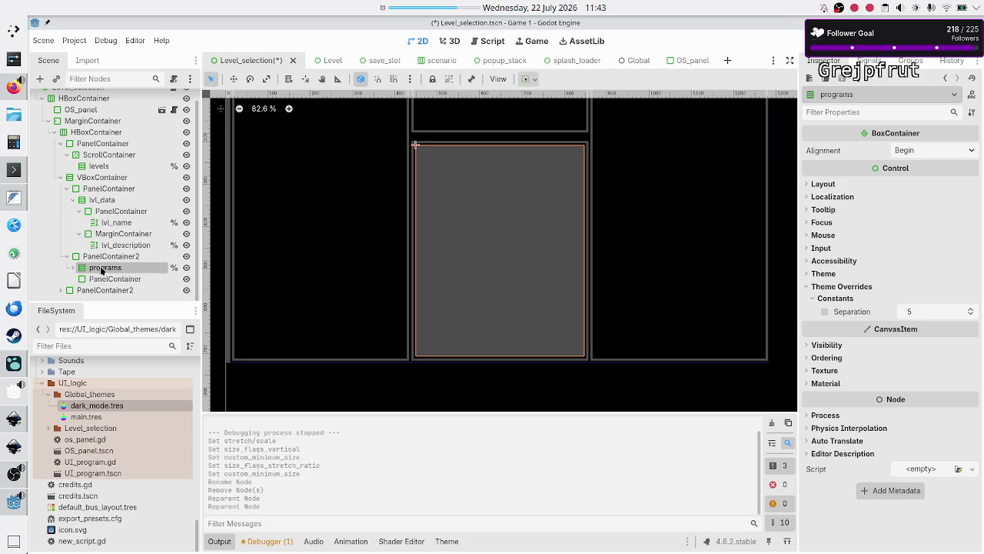
click(105, 256)
Add a VBoxContainer to PanelContainer2 and move programs and PanelContainer into it
click(40, 78)
text(vbox)
key(Return)
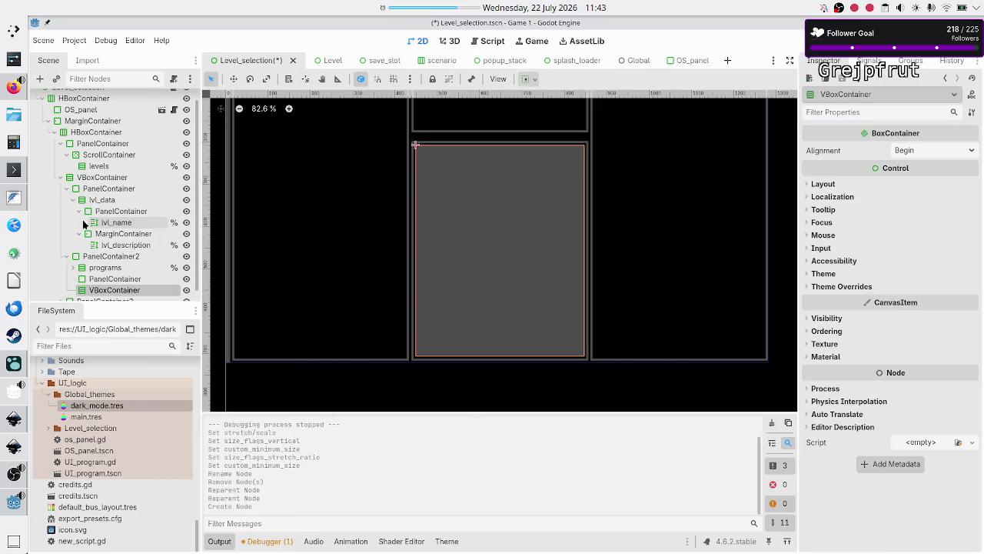
click(100, 268)
ctrl+click(114, 280)
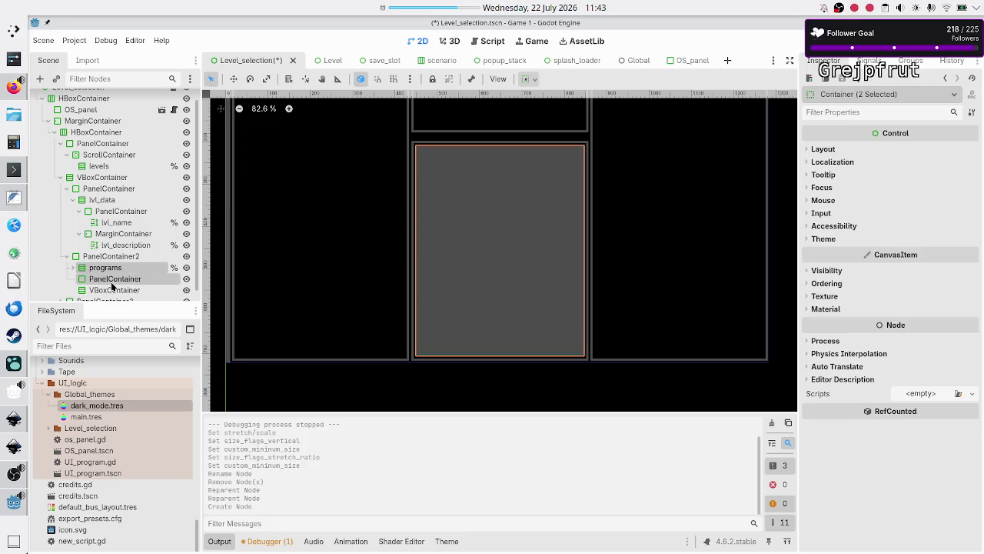
mouse_move(116, 283)
mouse_down()
mouse_move(108, 286)
mouse_move(116, 282)
mouse_up()
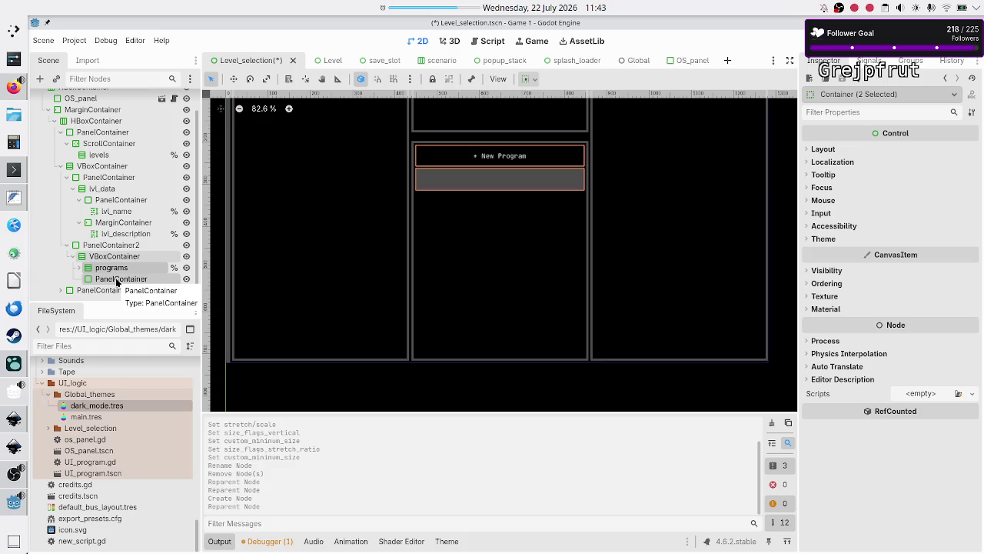
Turn on Vertical Expand for programs so it fills the column, then hide the output log
click(128, 259)
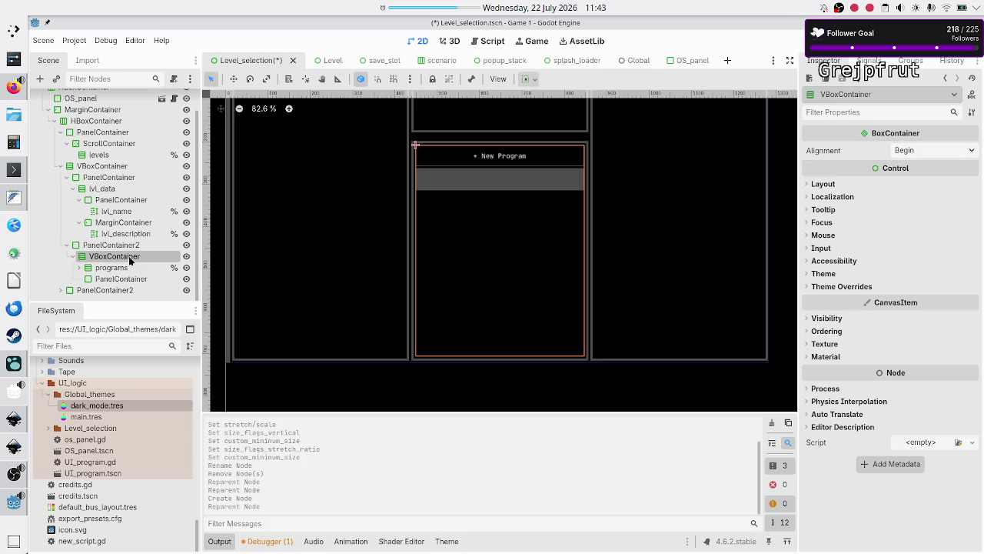
click(123, 270)
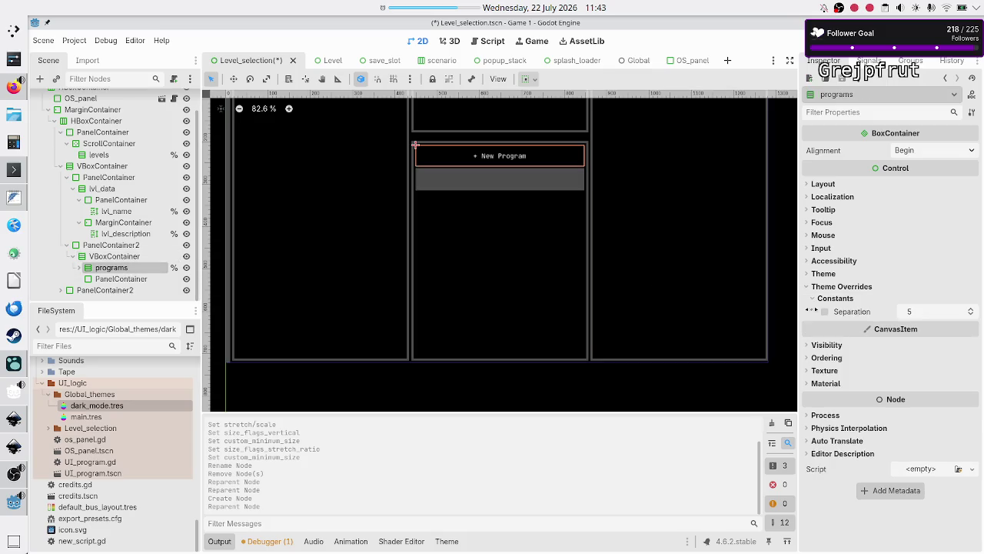
click(824, 185)
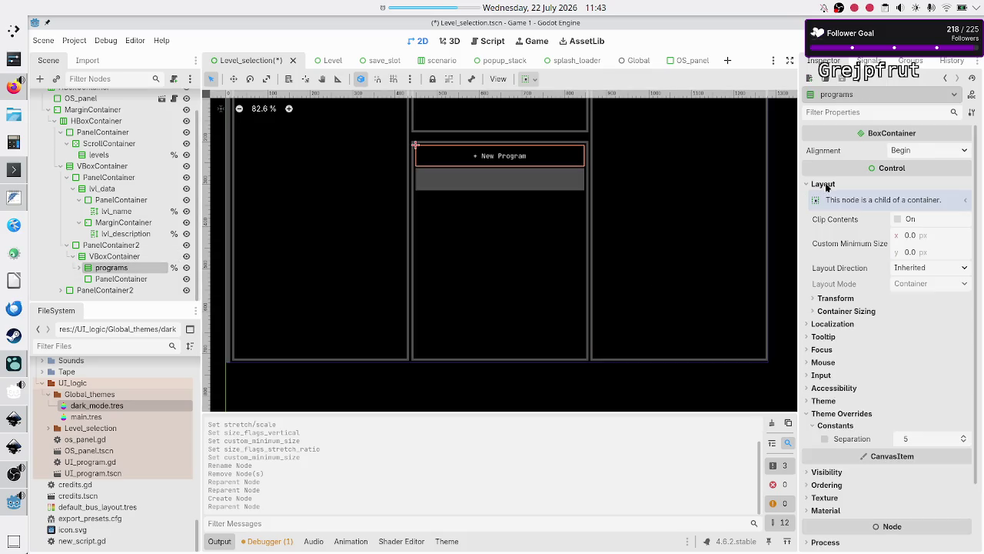
click(868, 311)
click(911, 358)
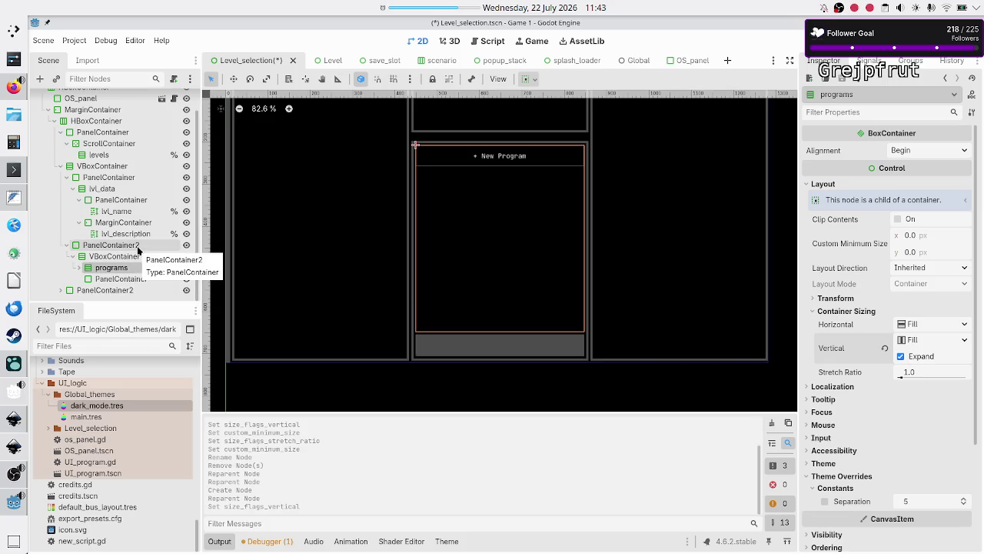
click(139, 246)
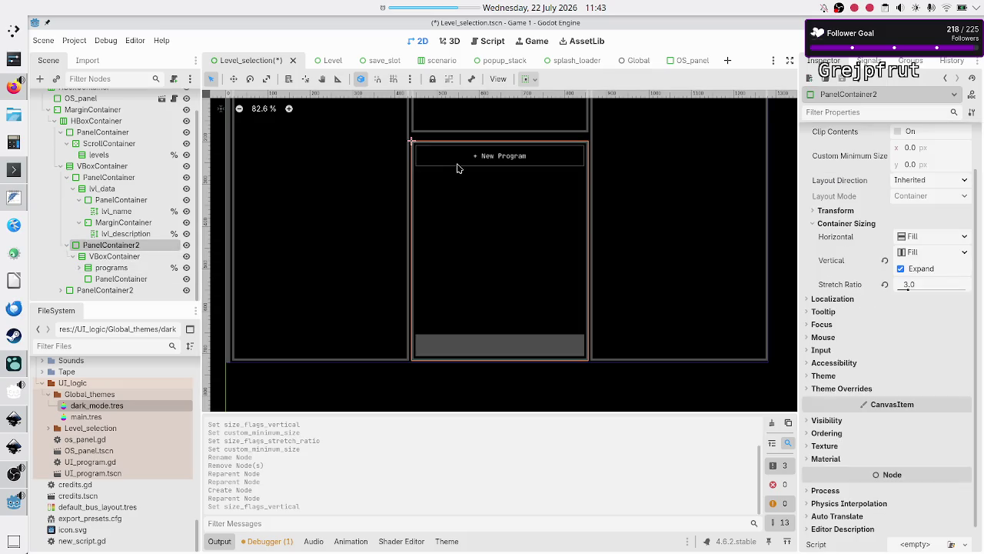
click(223, 542)
scroll(478, 234, up, 1)
scroll(478, 234, up, 3)
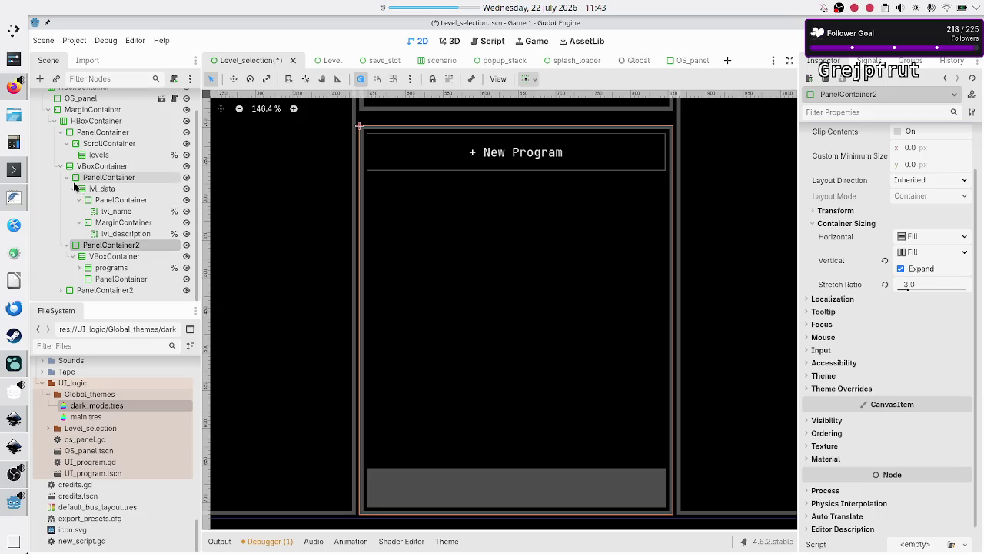
Check the Separation theme constant on VBoxContainer and programs, then save the scene
click(66, 179)
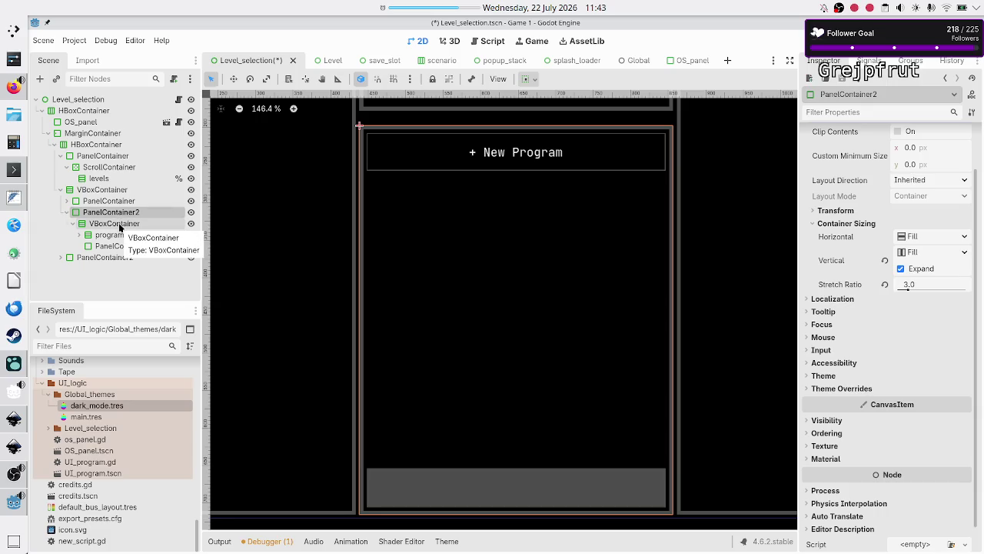
ctrl+click(119, 224)
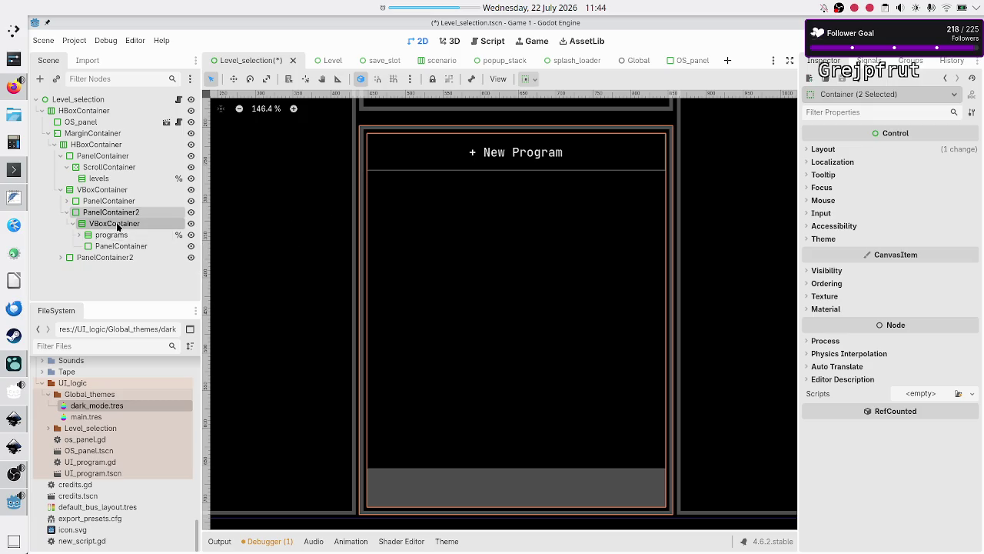
click(117, 223)
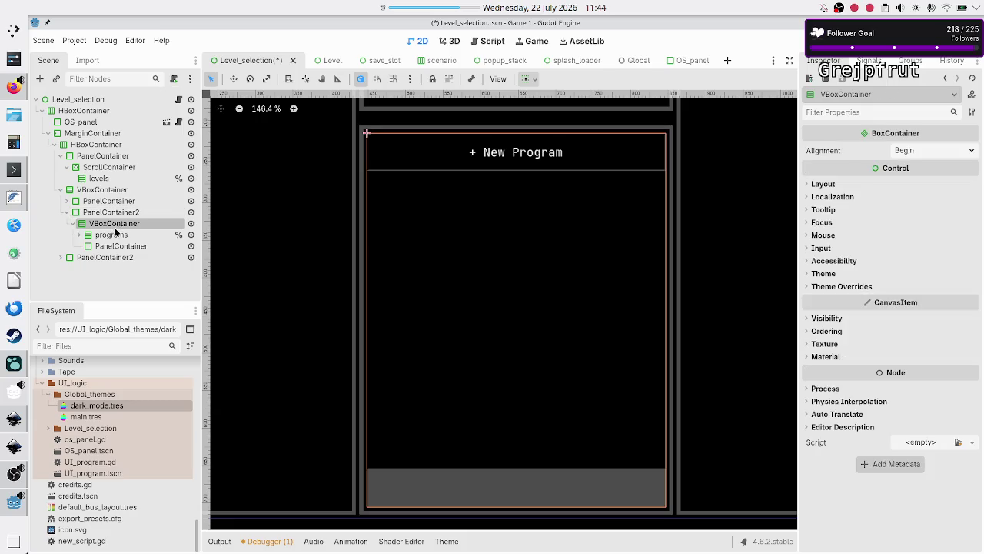
ctrl+click(114, 236)
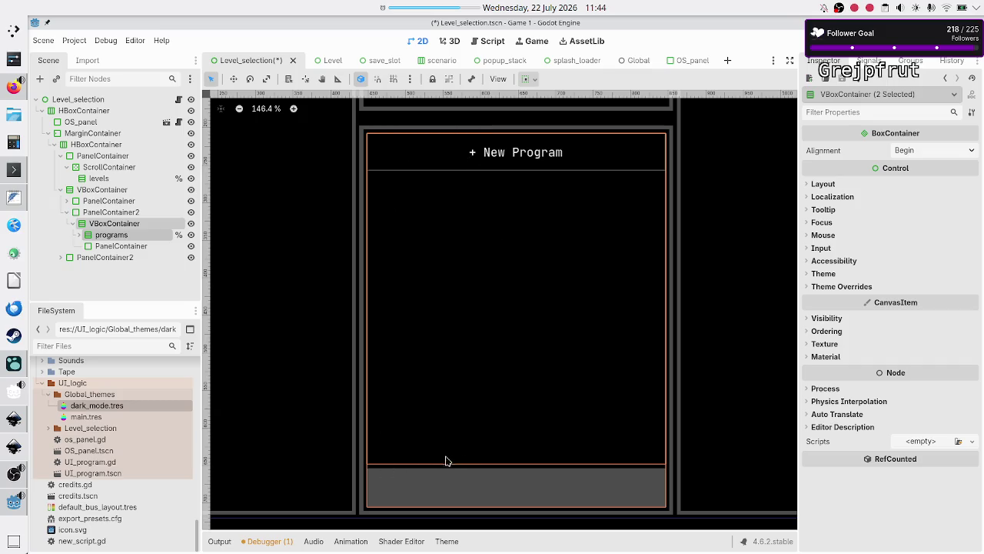
click(840, 287)
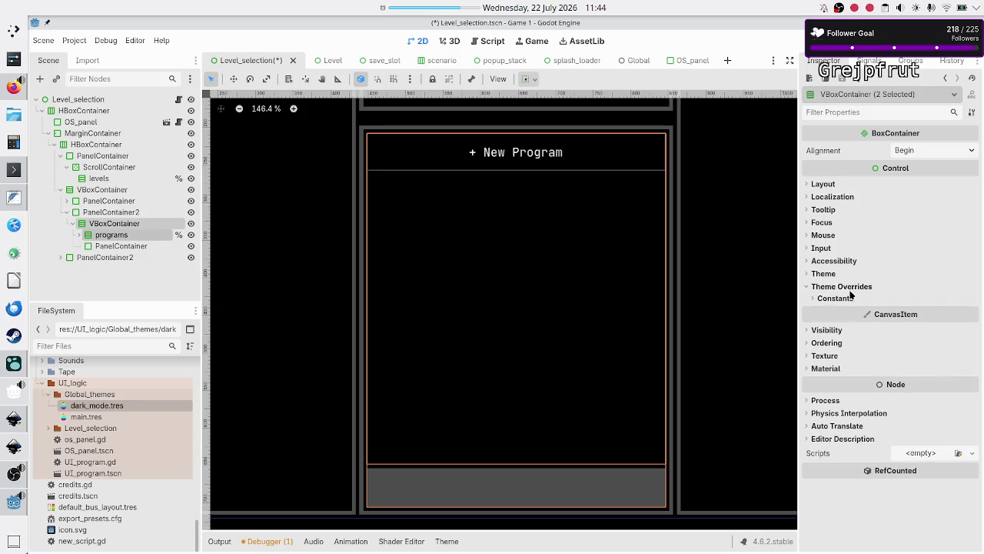
click(838, 298)
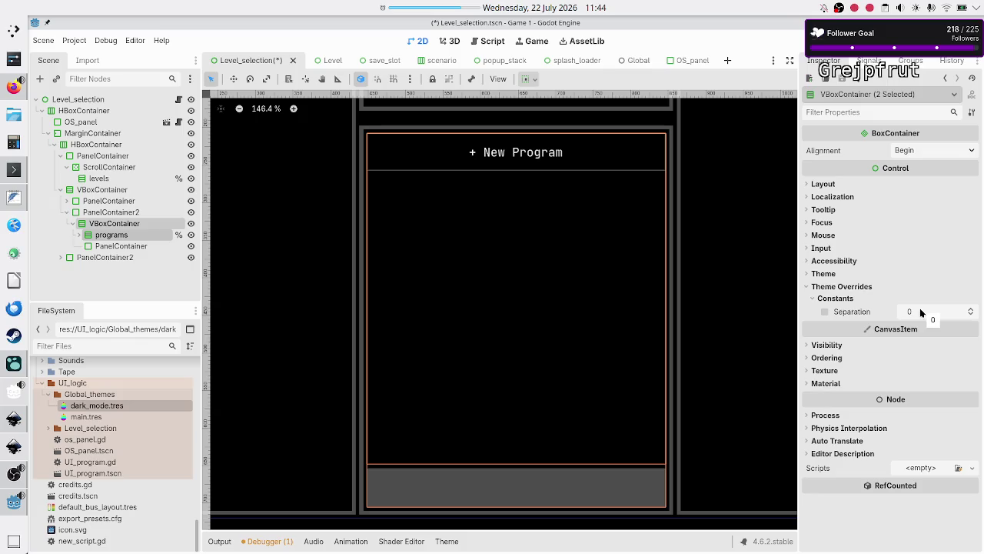
key(ctrl+s)
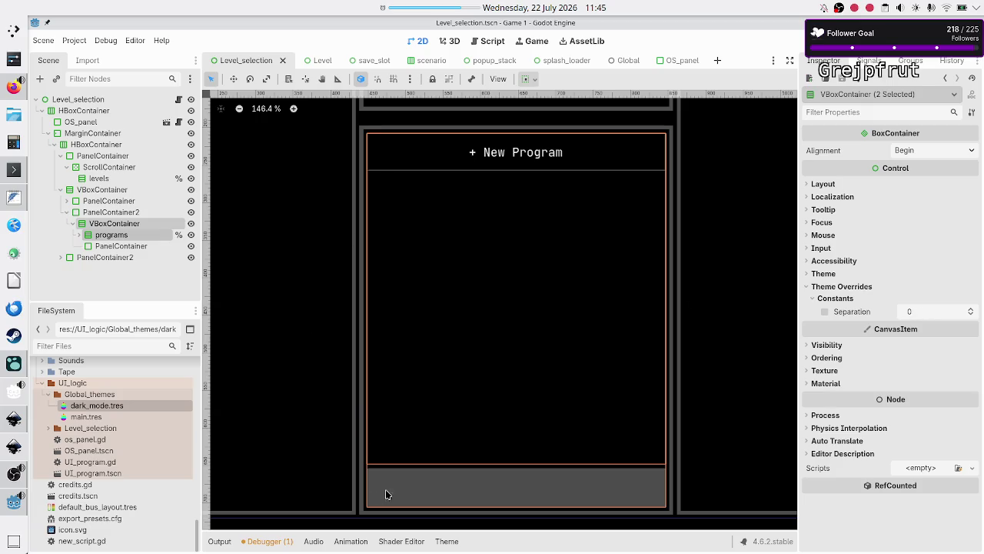
click(116, 235)
ctrl+click(118, 247)
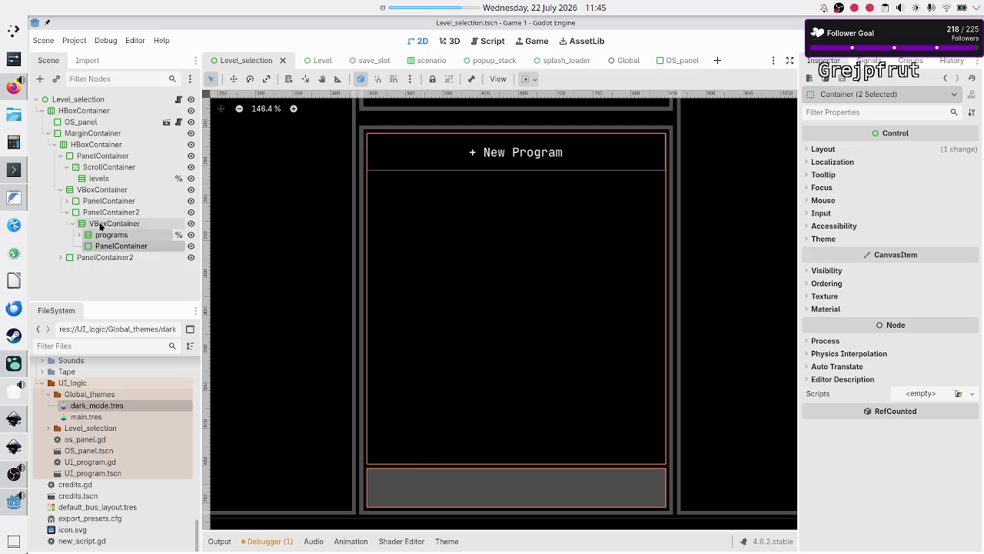
click(100, 223)
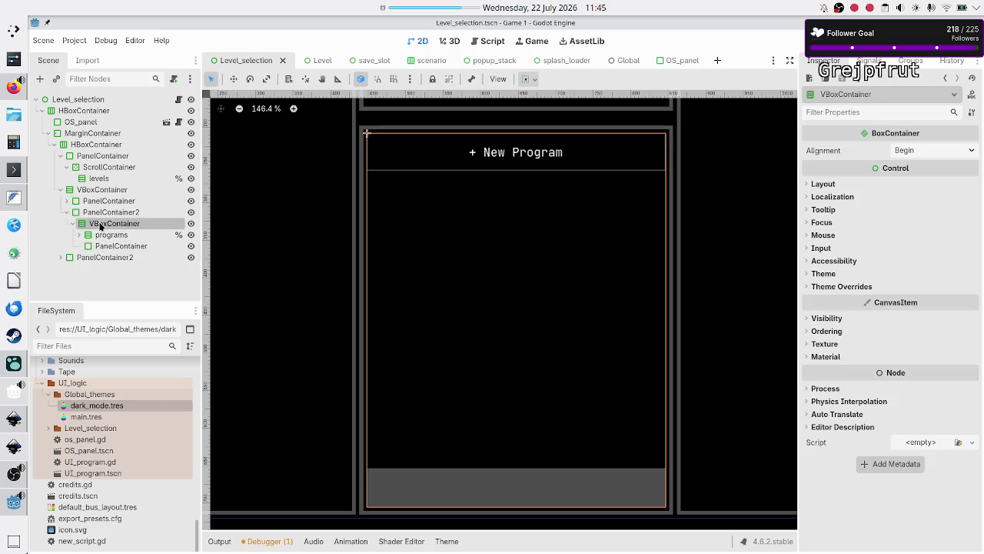
click(842, 286)
click(840, 300)
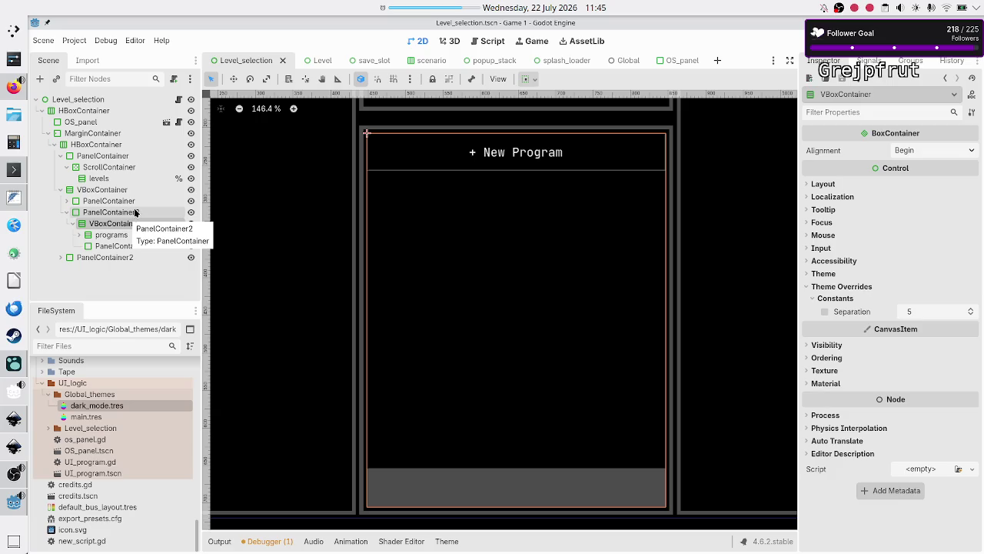
click(127, 246)
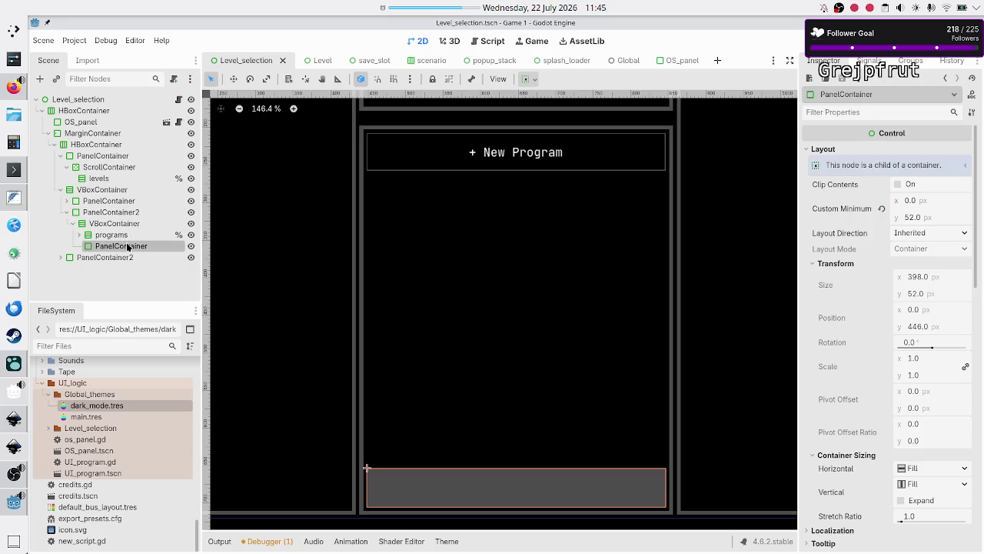
click(123, 224)
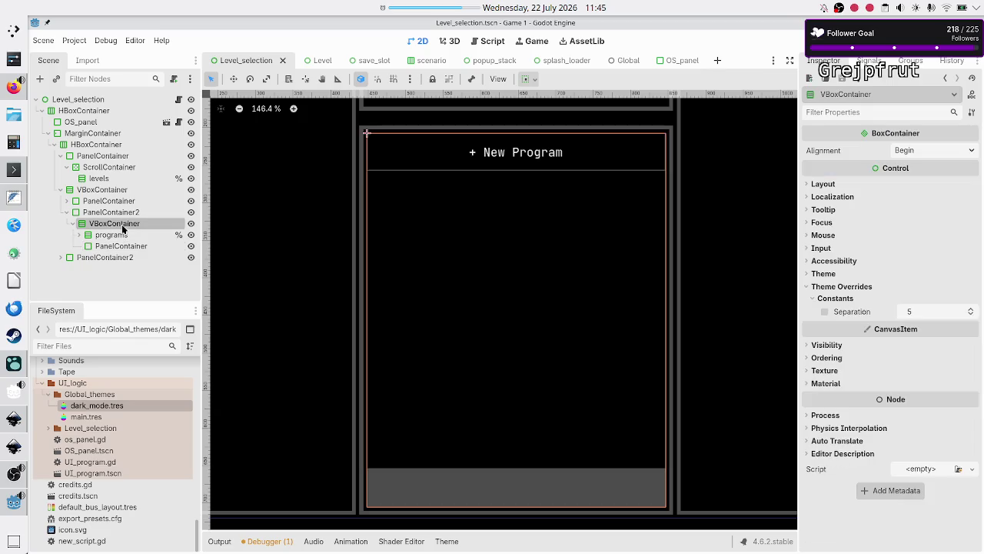
click(121, 234)
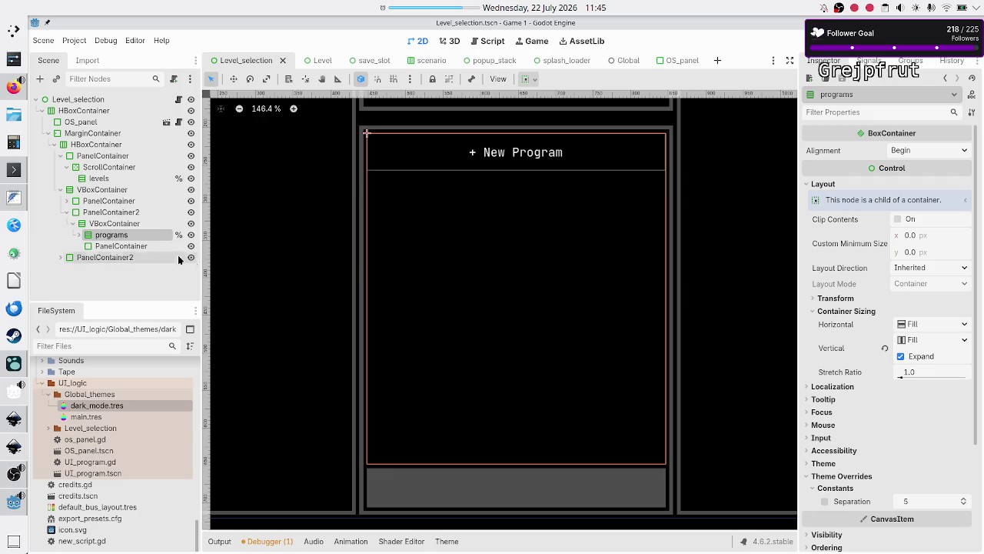
click(128, 224)
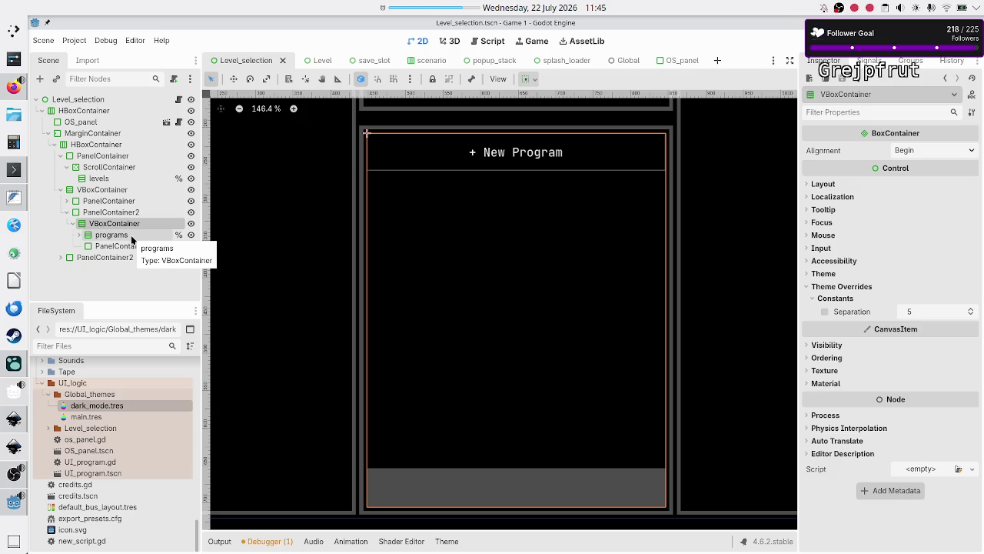
click(132, 240)
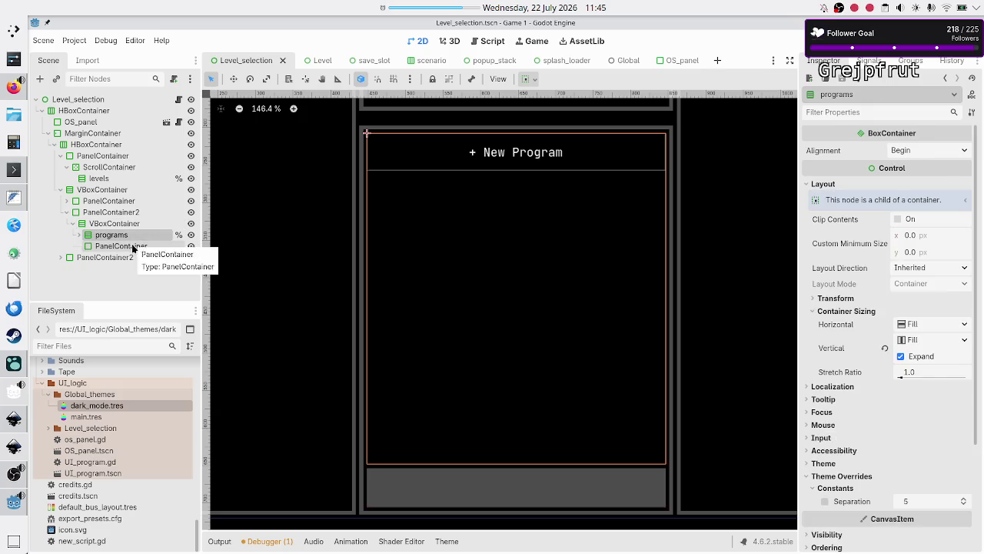
shift+click(132, 244)
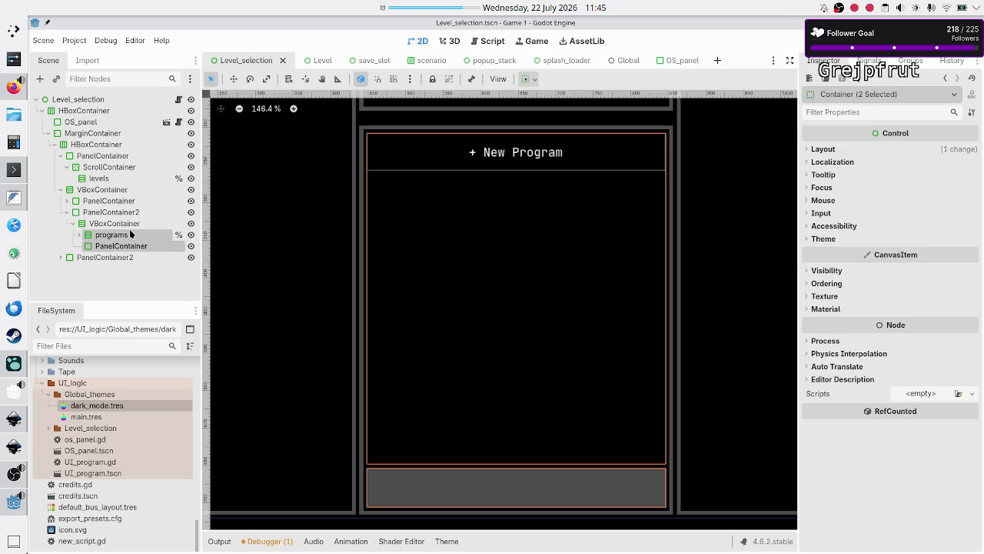
click(116, 224)
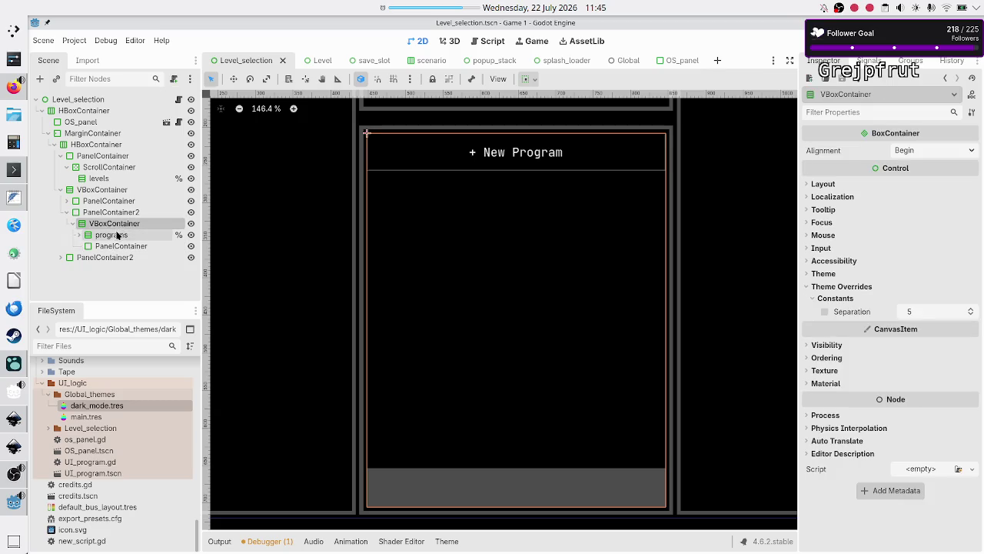
shift+click(117, 236)
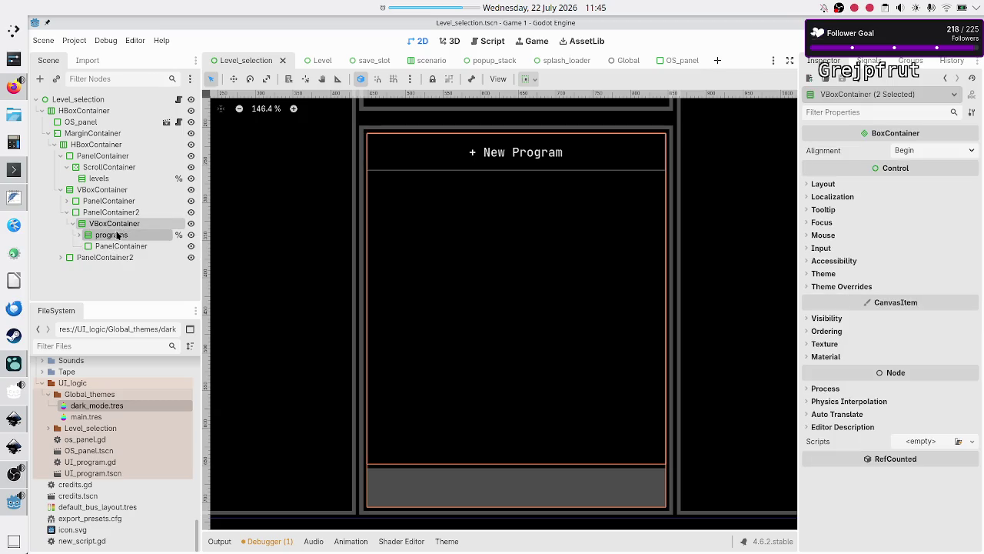
click(117, 246)
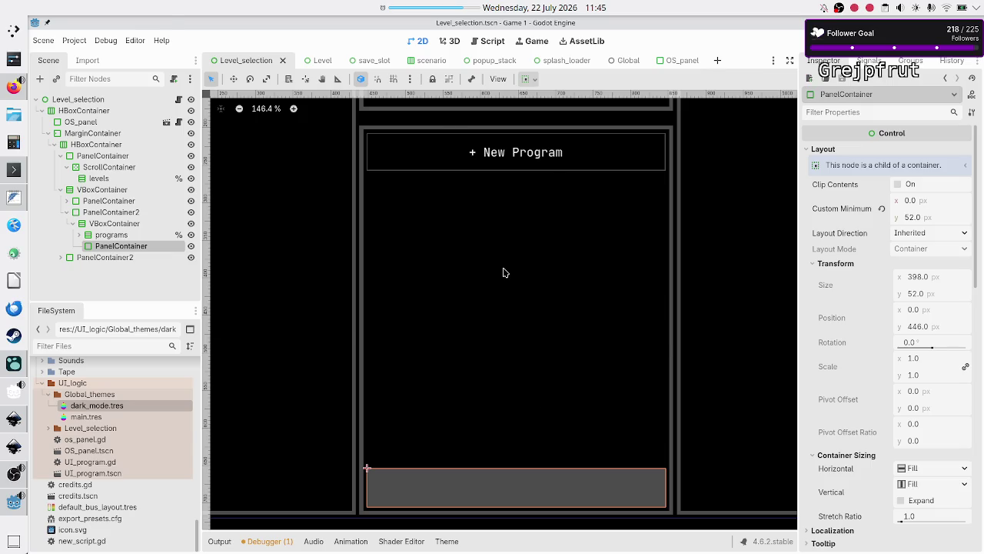
key(alt+Tab)
key(alt+Tab)
click(14, 418)
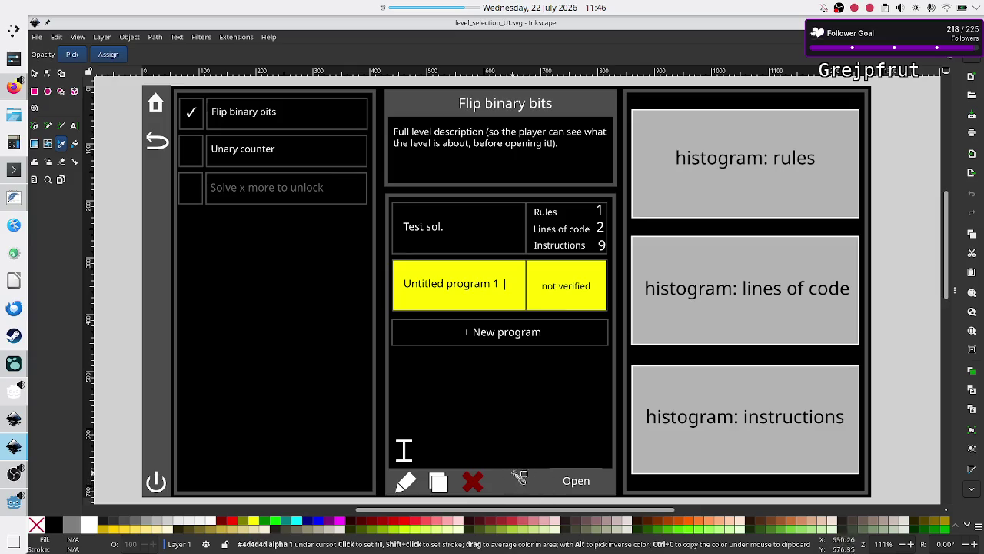
key(alt+Tab)
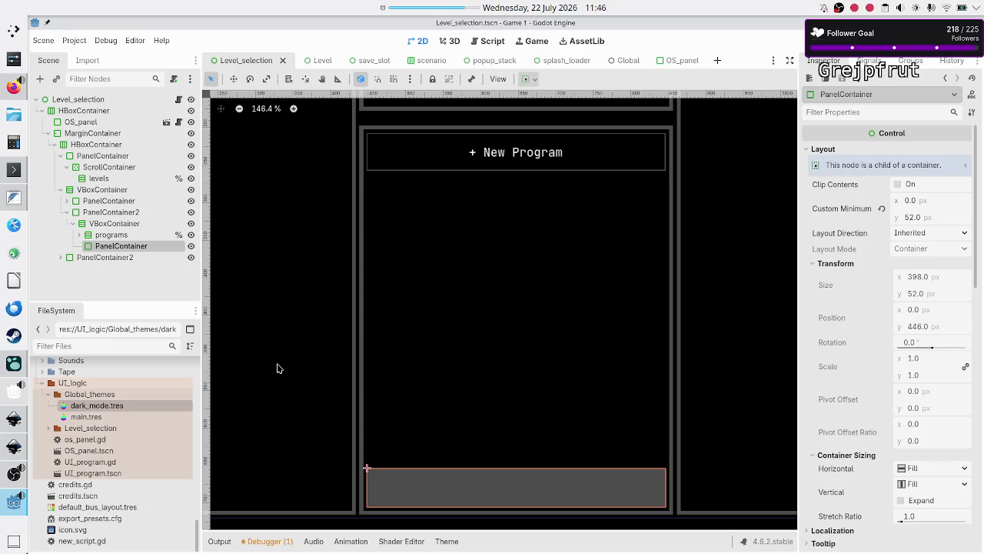
Create an HBoxContainer inside the bottom PanelContainer using the 'hbox' search
click(40, 78)
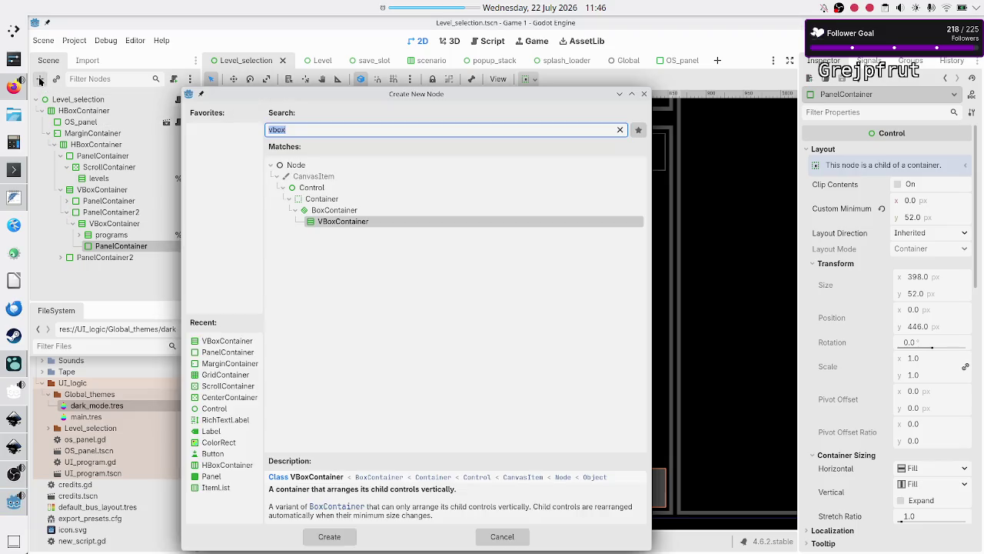
text(hbox)
key(Return)
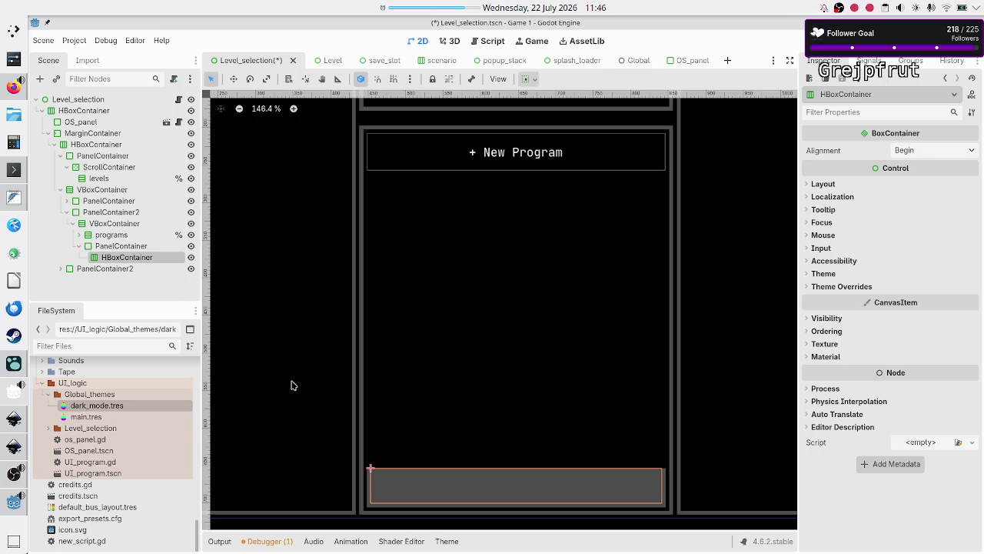
ctrl+click(125, 246)
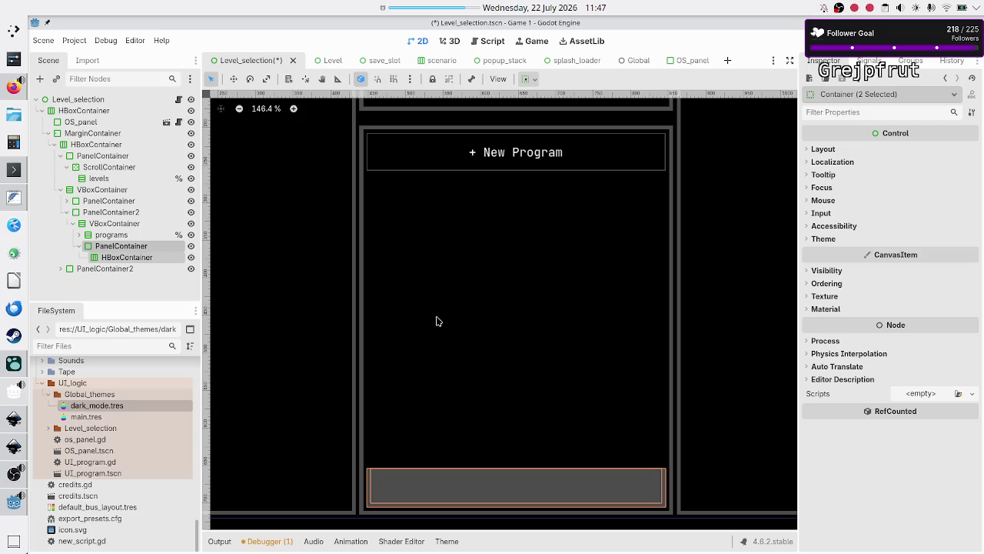
Set the Left content margin of the bottom PanelContainer's Panel style to 0 px
click(108, 246)
scroll(849, 369, down, 3)
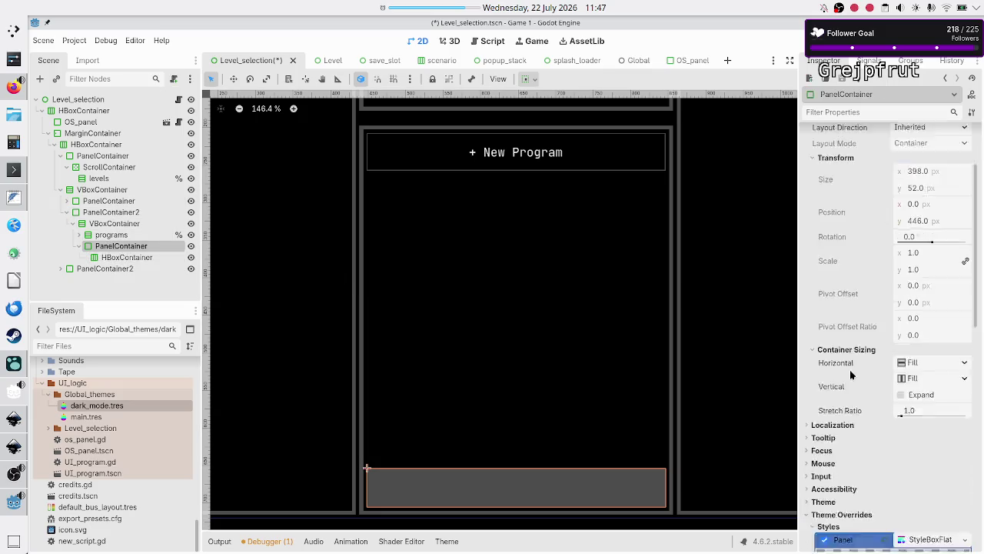
scroll(850, 369, down, 10)
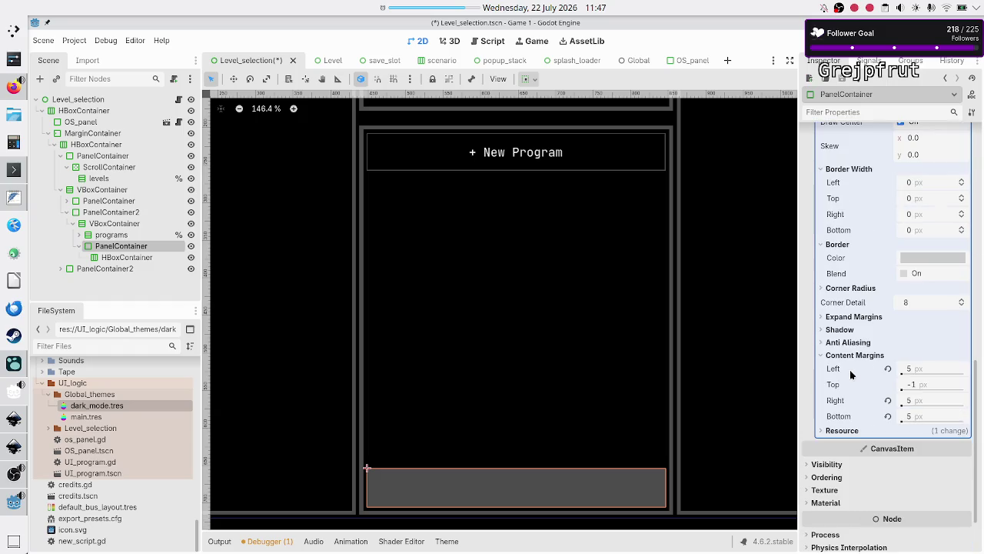
click(935, 370)
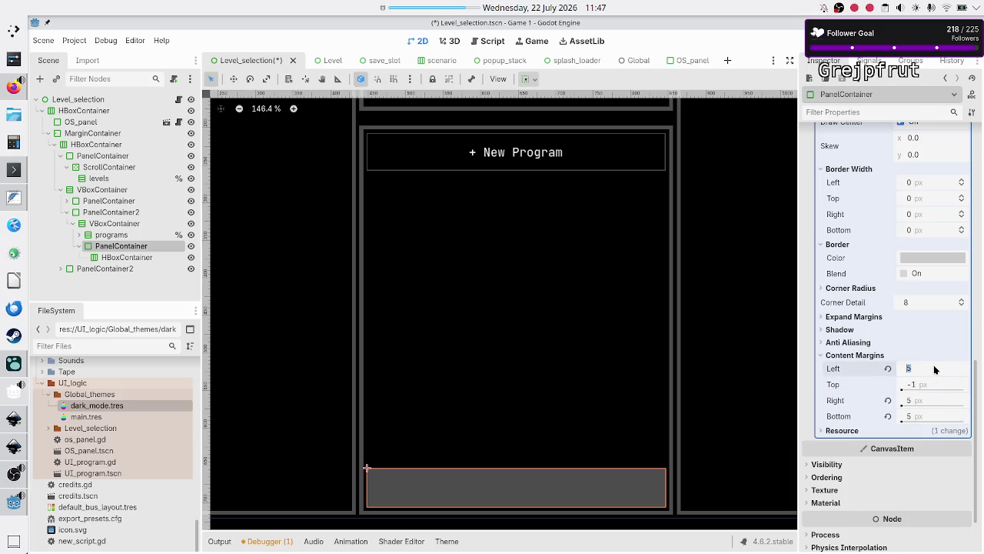
text(0)
key(Return)
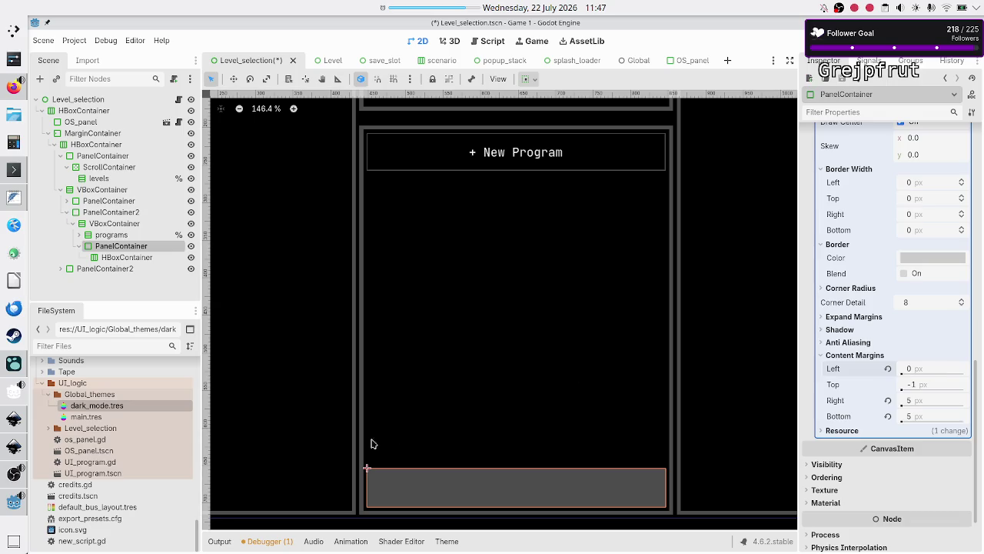
scroll(366, 465, up, 1)
scroll(366, 465, up, 4)
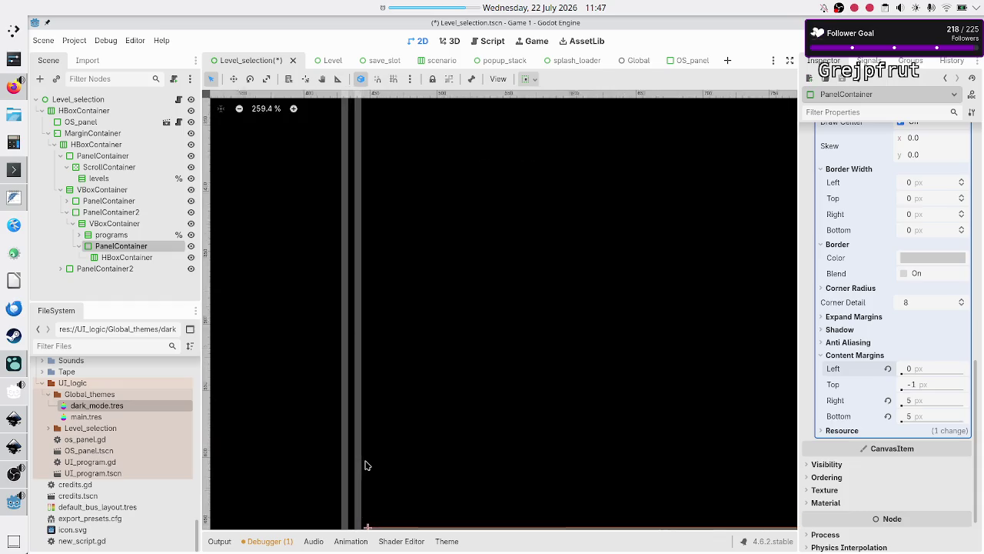
scroll(366, 466, down, 2)
scroll(366, 465, up, 4)
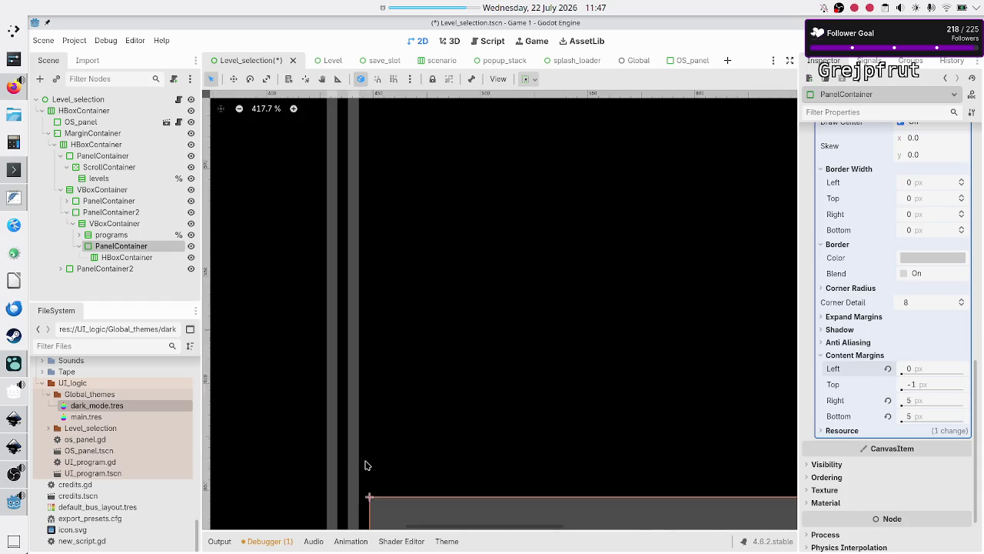
scroll(366, 463, down, 5)
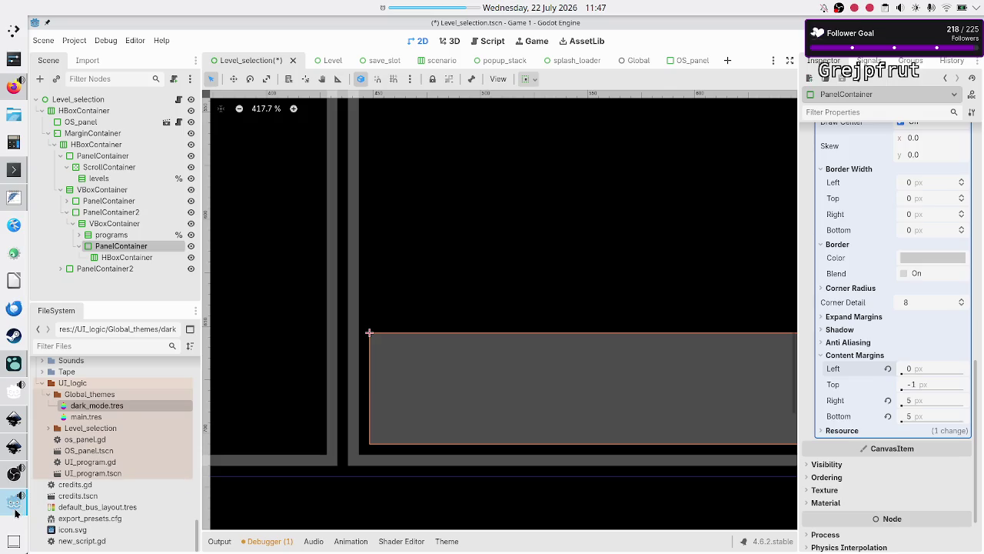
click(14, 448)
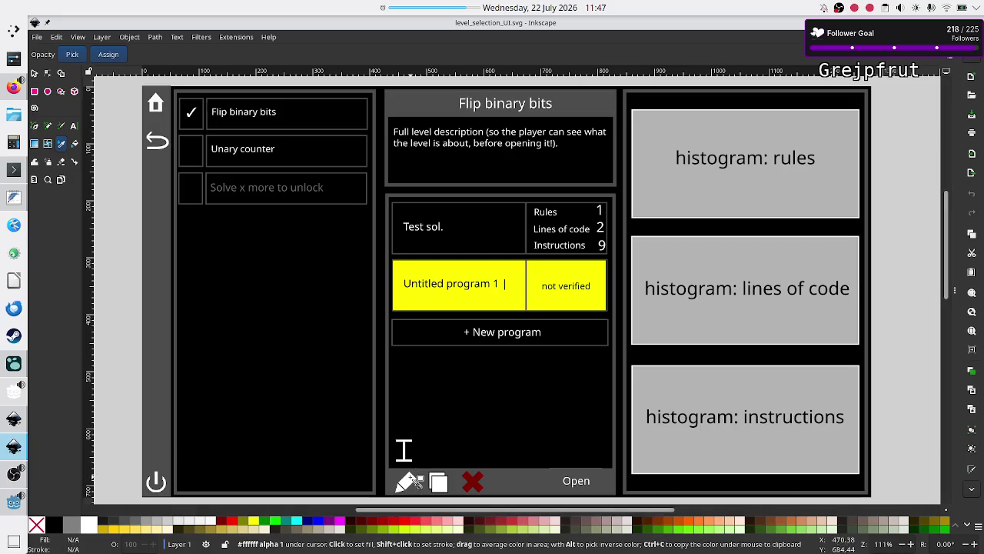
ctrl+scroll(399, 477, up, 4)
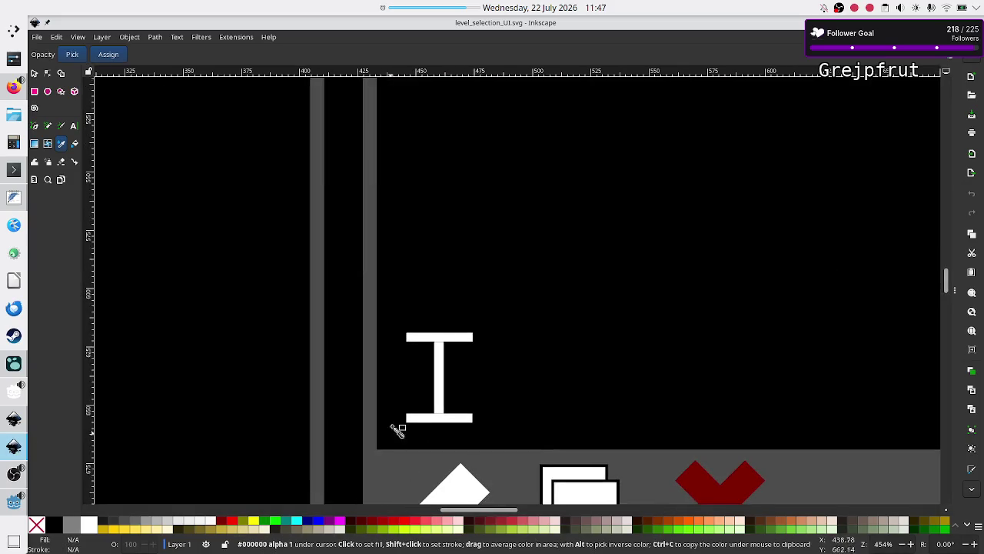
ctrl+scroll(399, 431, down, 1)
scroll(399, 431, down, 5)
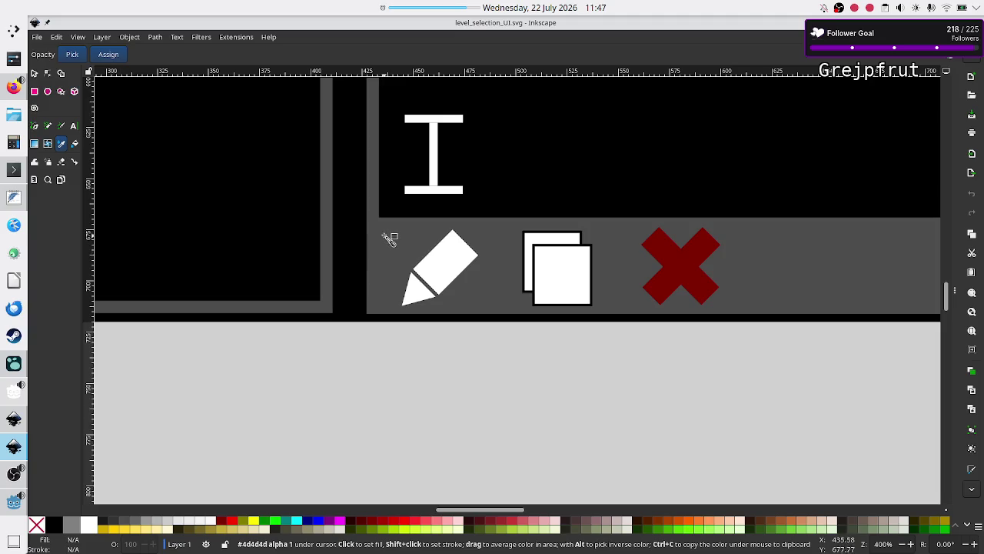
key(alt+Tab)
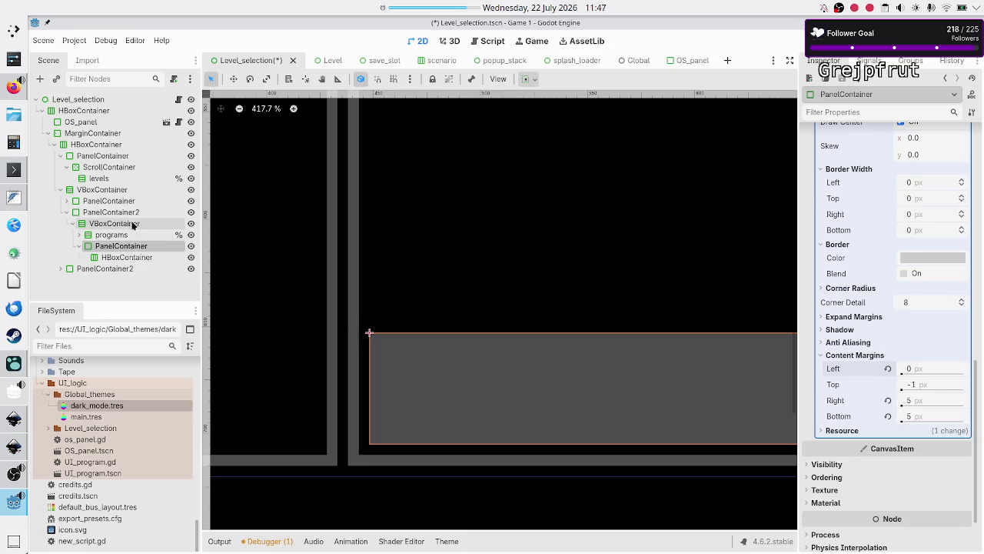
Expand PanelContainer2's Theme Overrides styles to view its Panel style
click(123, 213)
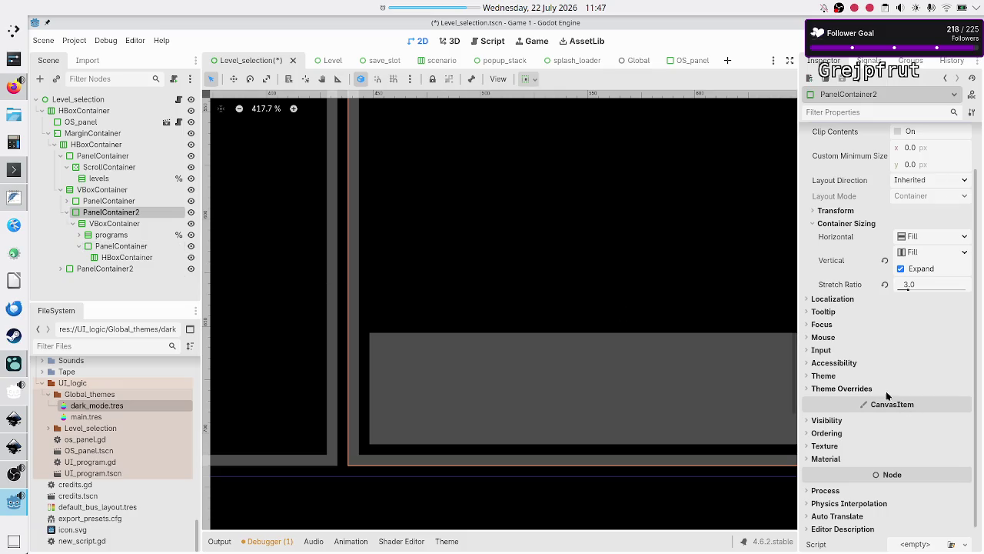
click(854, 389)
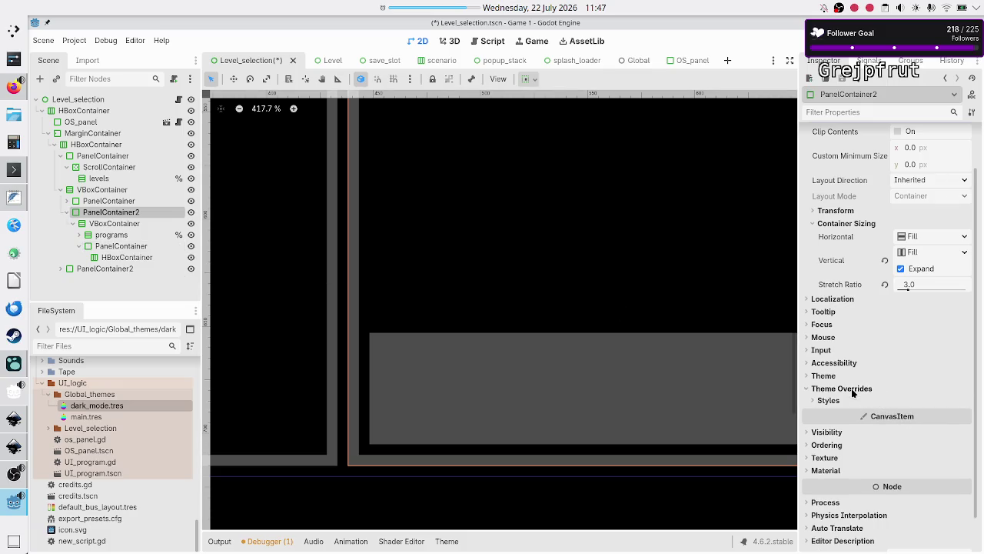
click(838, 400)
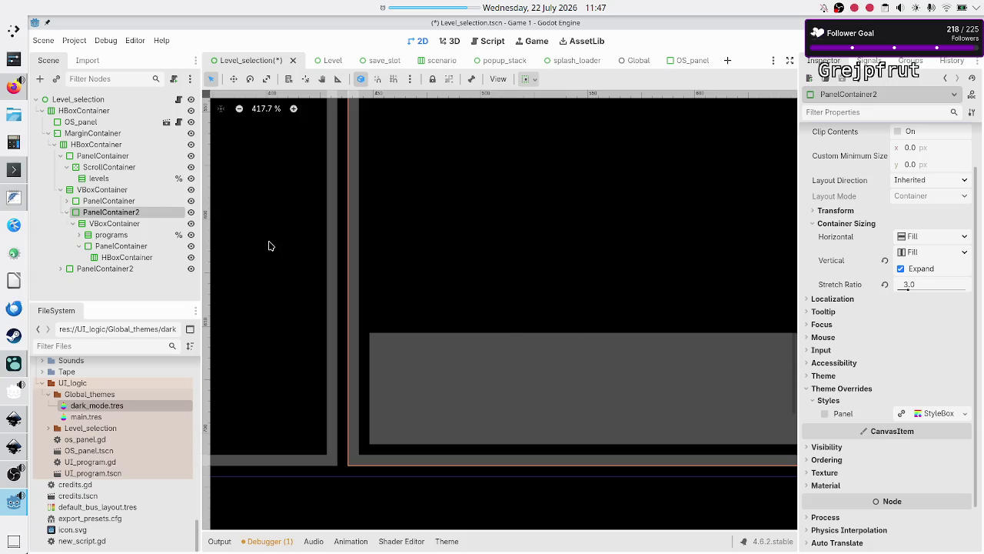
Change the bottom PanelContainer's Left content margin to -1
click(135, 257)
click(130, 246)
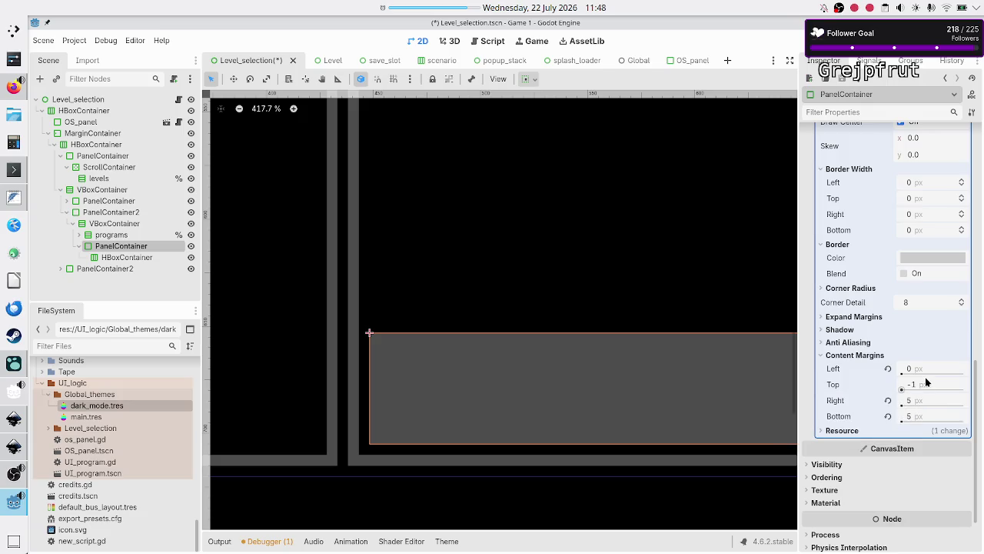
click(927, 369)
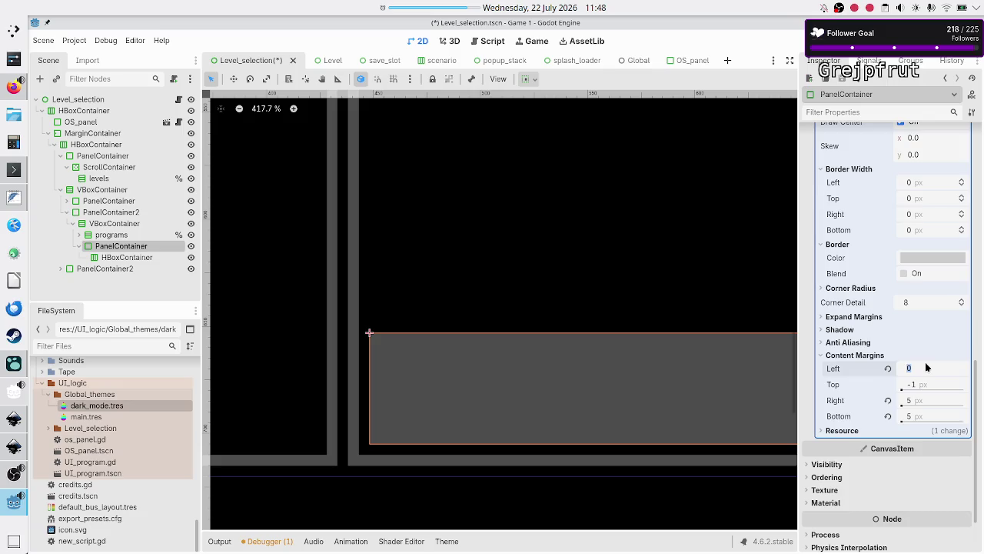
text(-5)
key(BackSpace)
text(1)
key(Return)
scroll(927, 368, up, 8)
scroll(927, 367, down, 9)
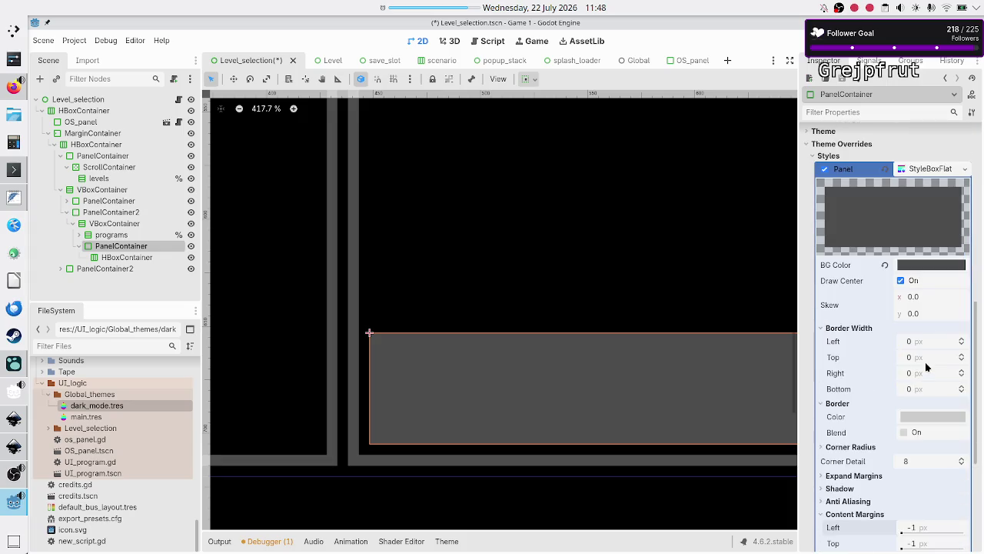
scroll(927, 367, up, 3)
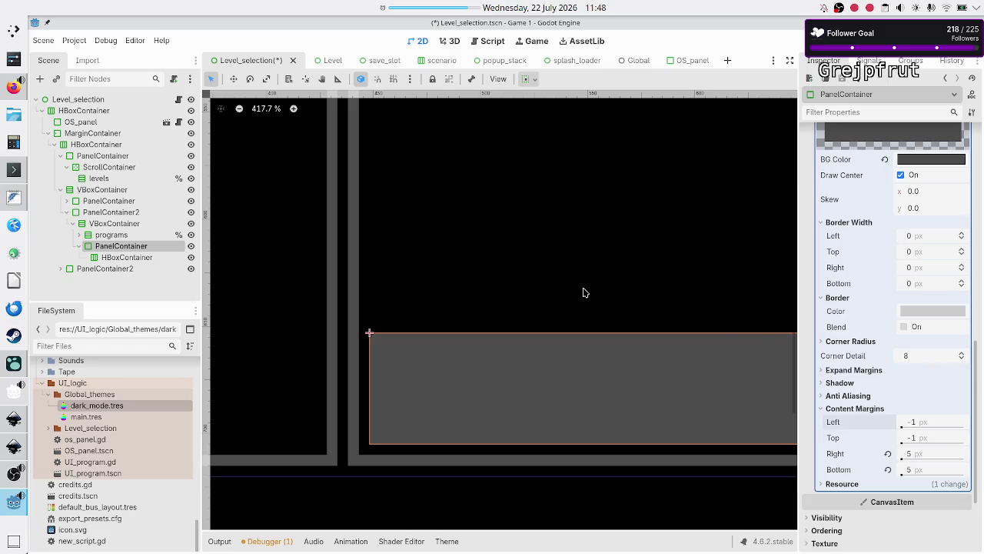
scroll(584, 292, up, 2)
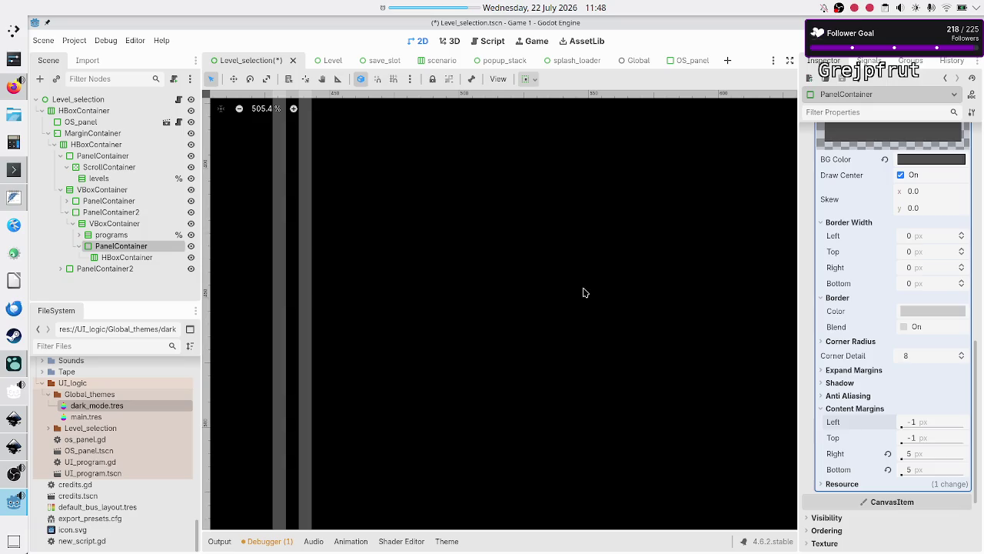
scroll(583, 292, up, 5)
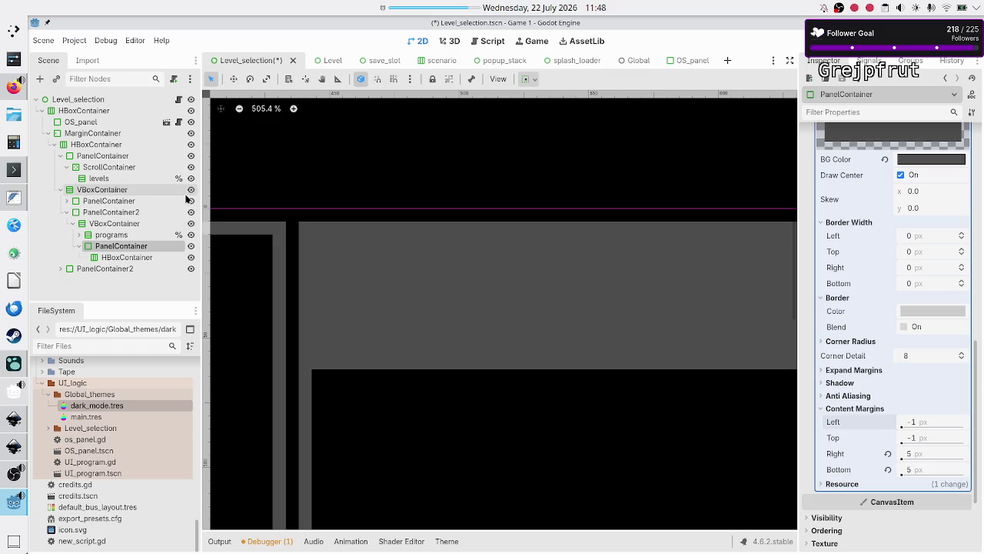
Review the description panel's StyleBoxFlat, then select the panel behind the level name
click(68, 201)
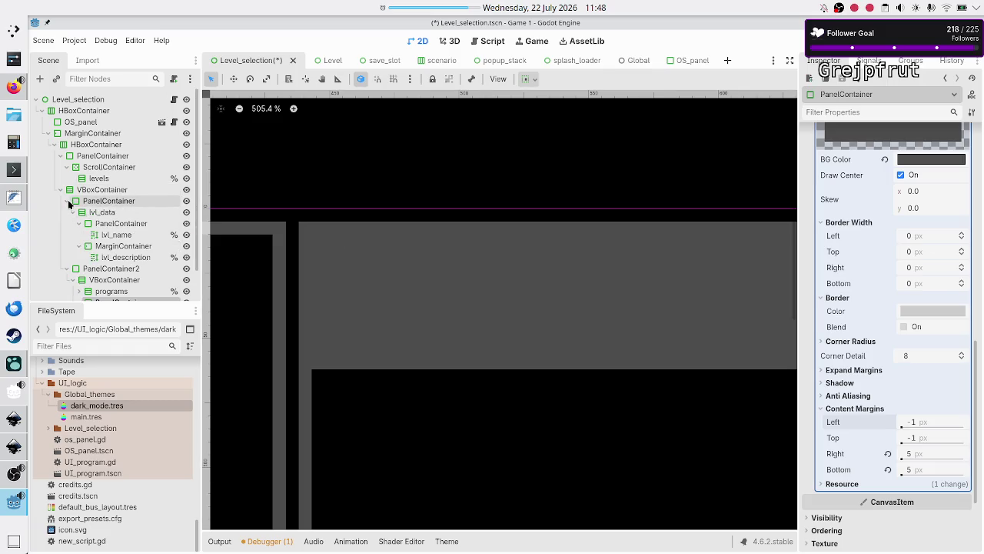
click(108, 201)
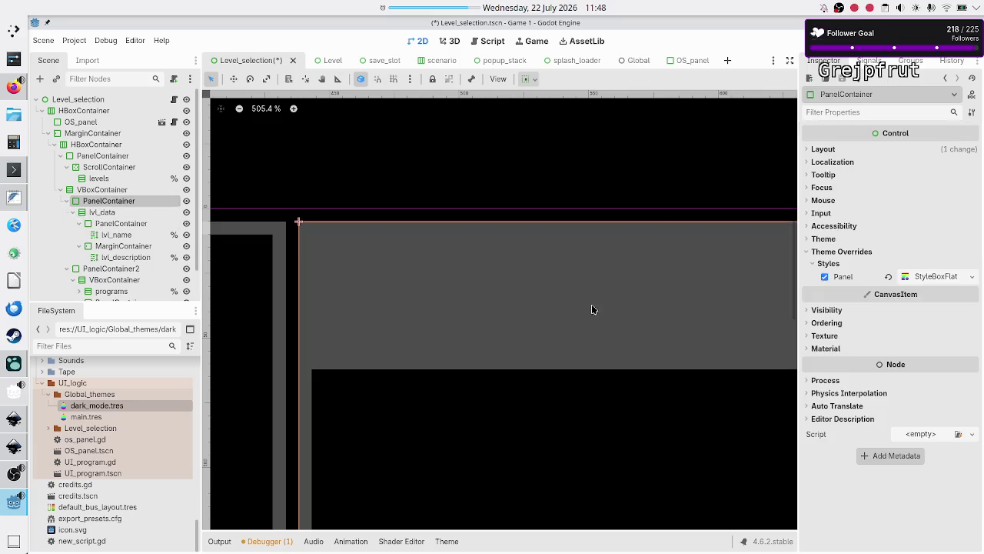
click(931, 277)
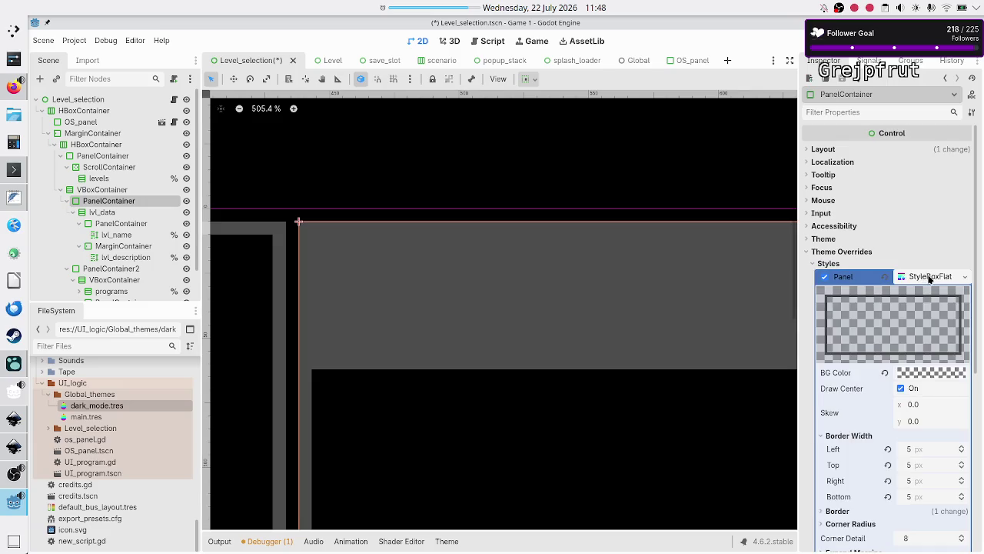
scroll(892, 375, down, 3)
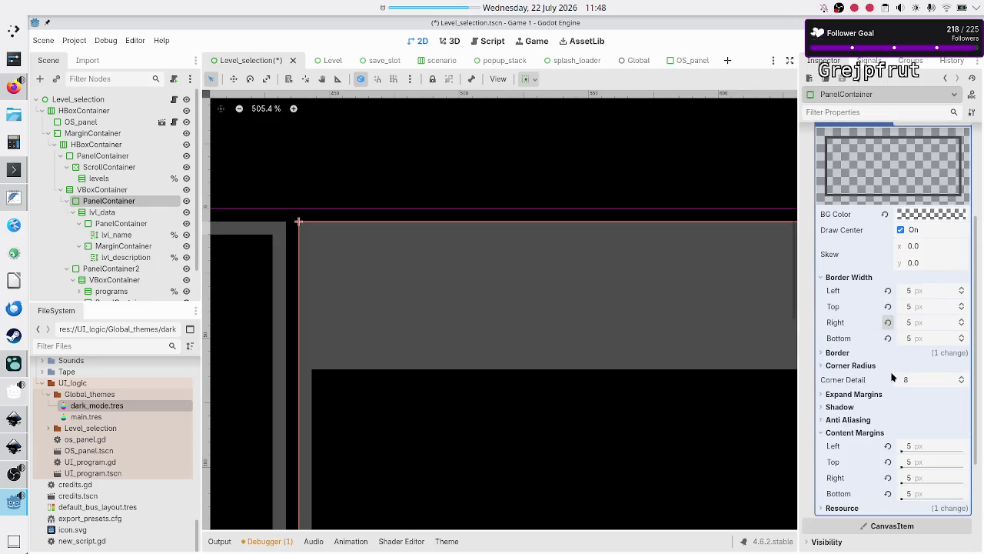
scroll(892, 375, up, 3)
scroll(891, 376, down, 3)
click(143, 223)
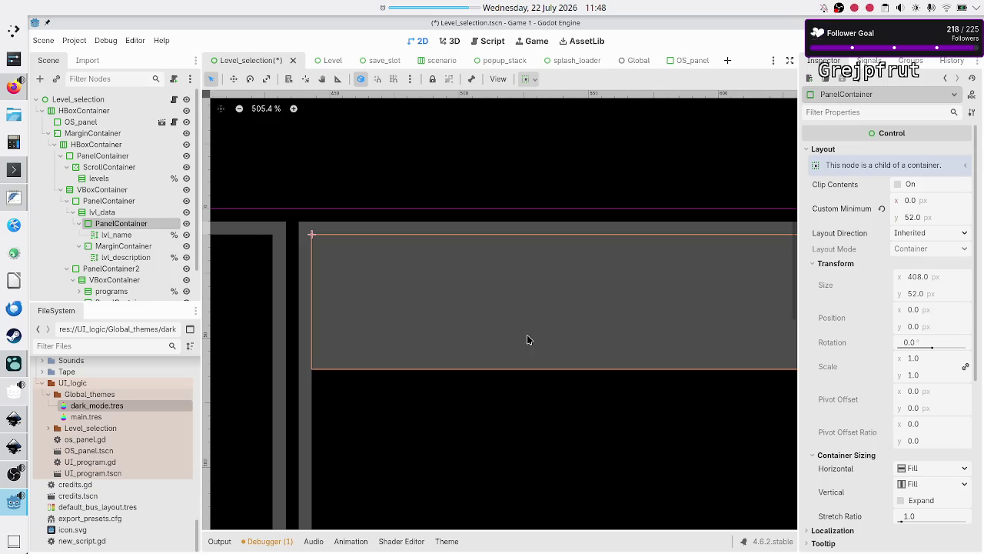
ctrl+click(129, 203)
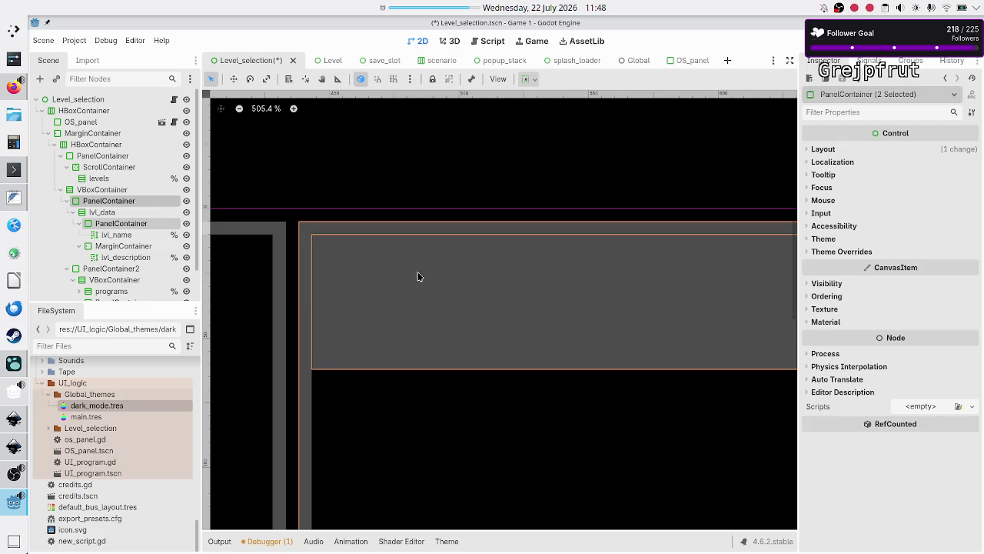
click(762, 331)
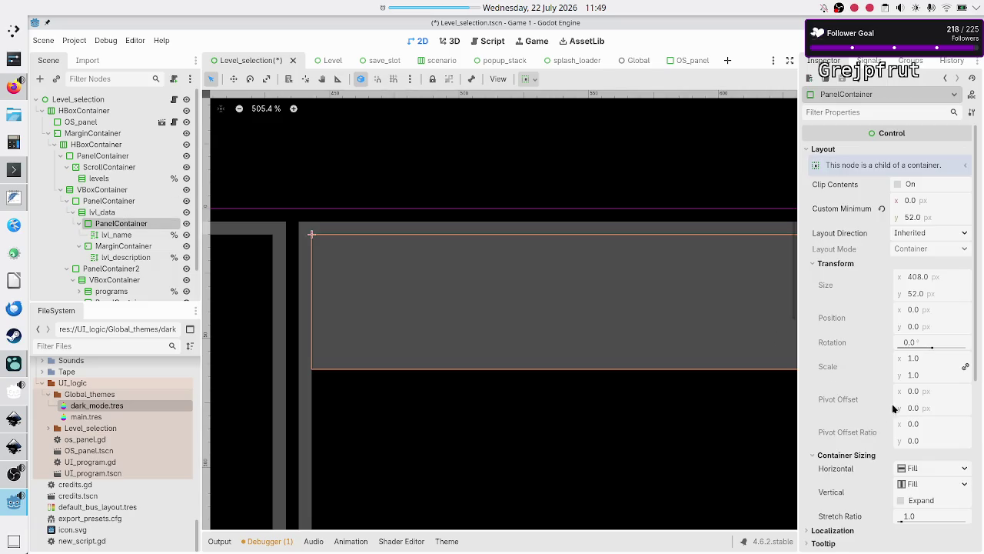
scroll(865, 381, down, 5)
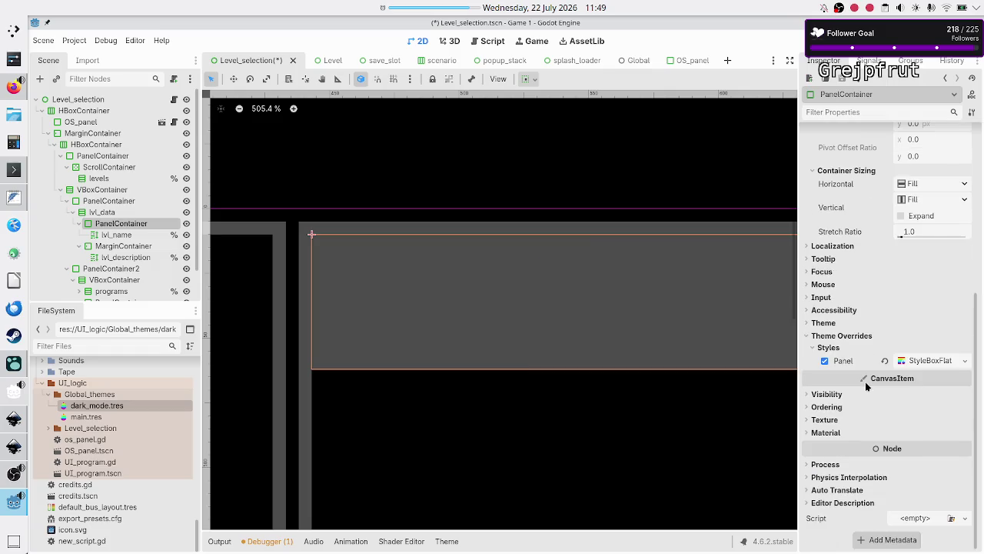
click(927, 361)
scroll(862, 430, down, 2)
scroll(860, 438, down, 4)
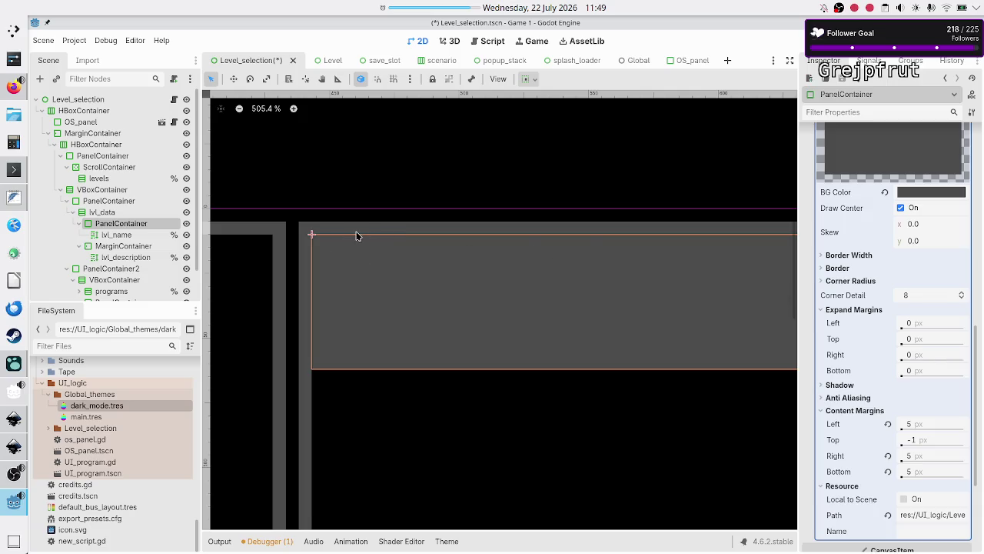
scroll(134, 220, down, 2)
scroll(136, 222, up, 2)
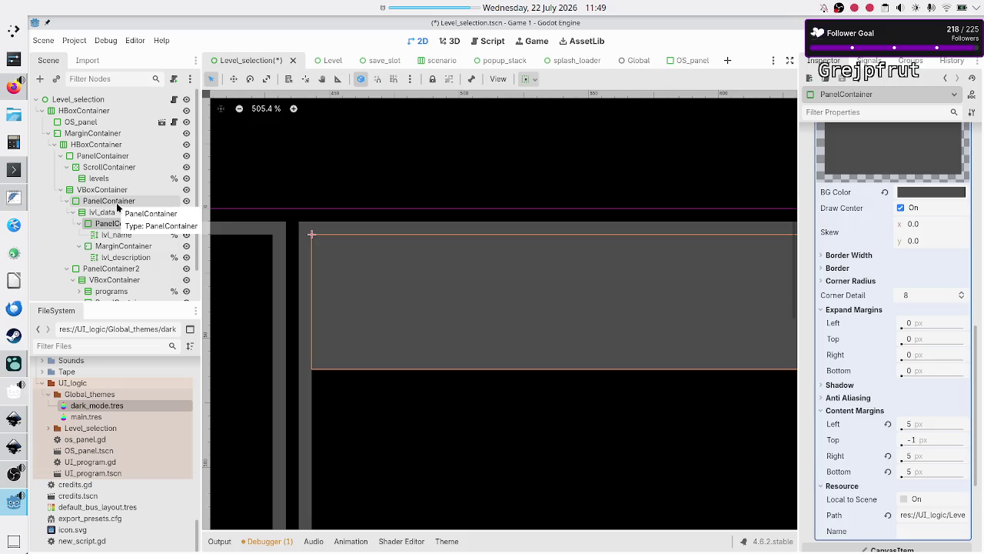
click(120, 200)
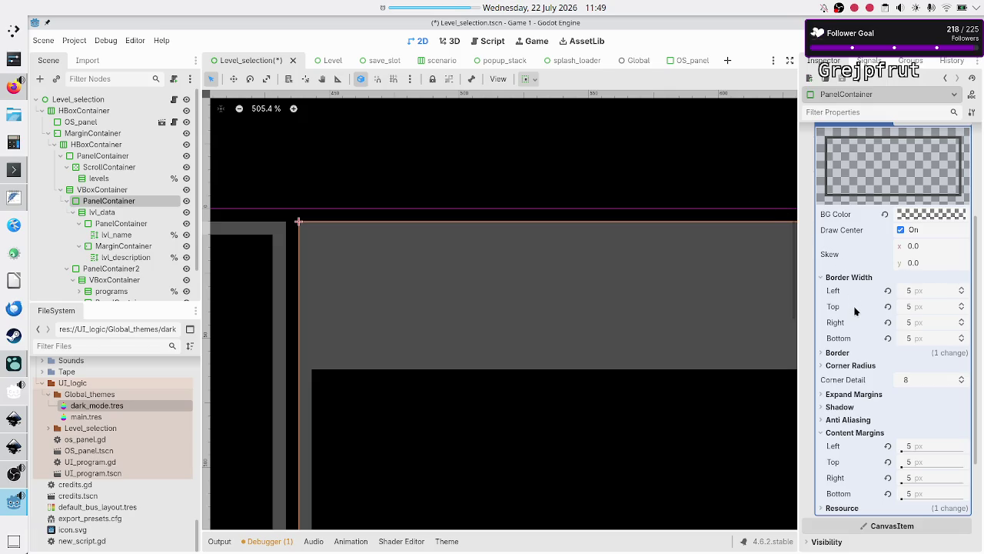
scroll(918, 222, up, 5)
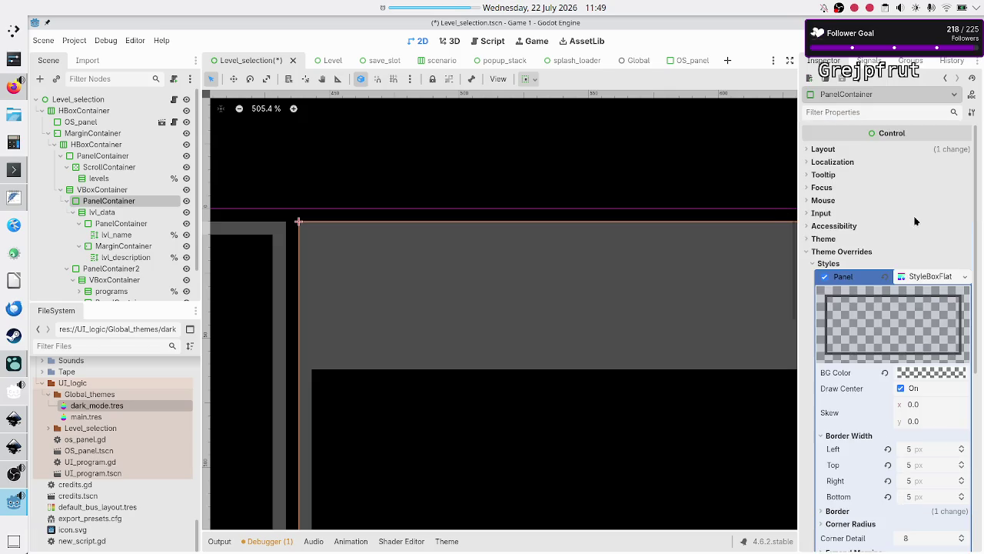
click(965, 276)
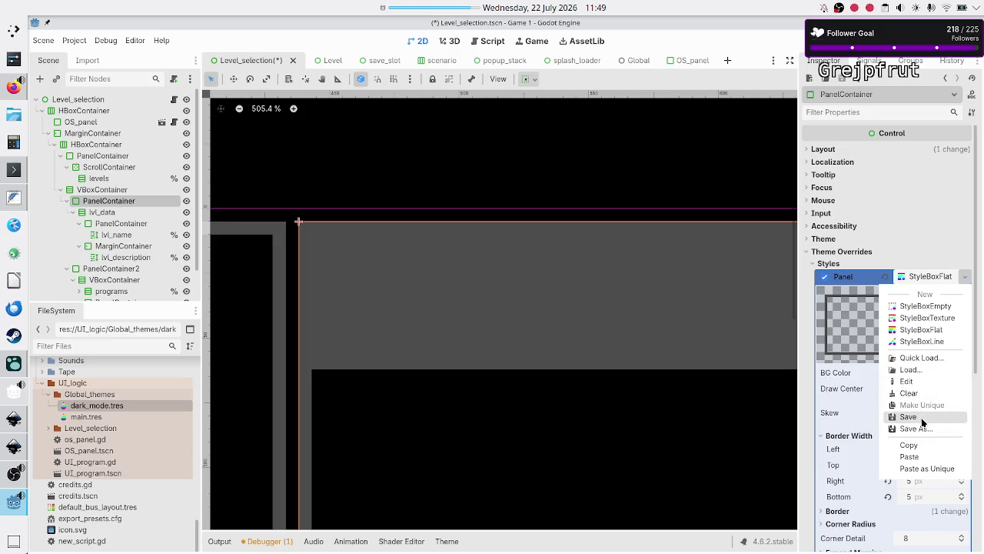
click(909, 444)
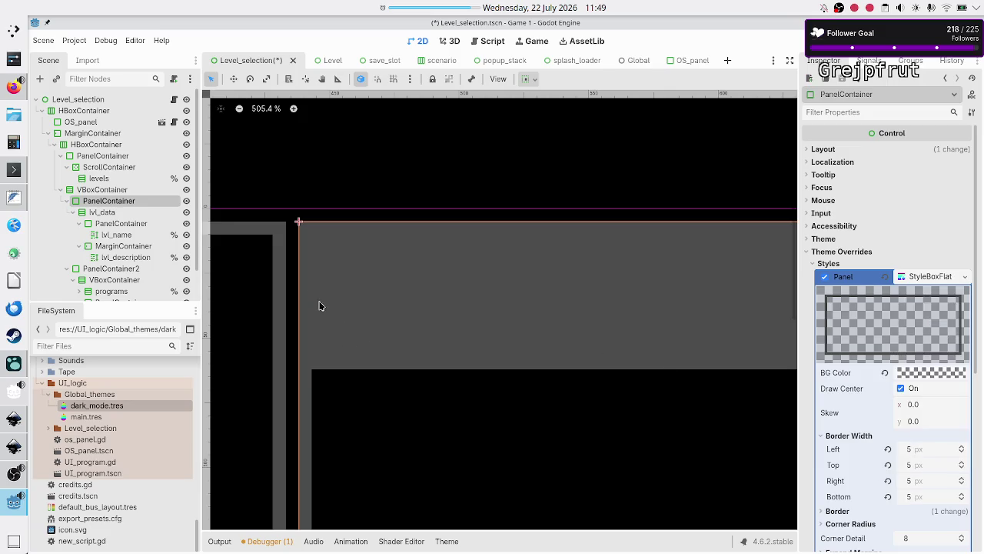
scroll(361, 277, down, 10)
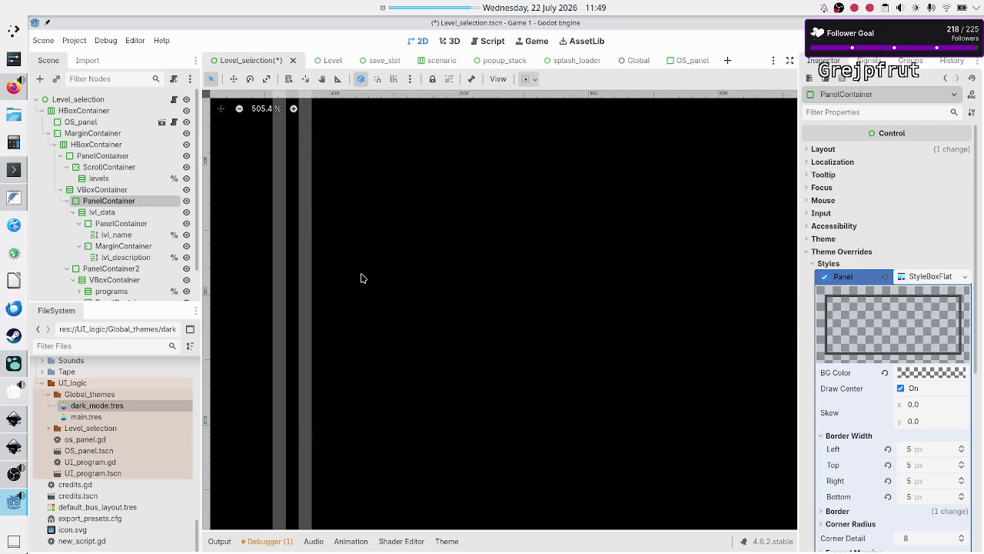
scroll(361, 275, down, 5)
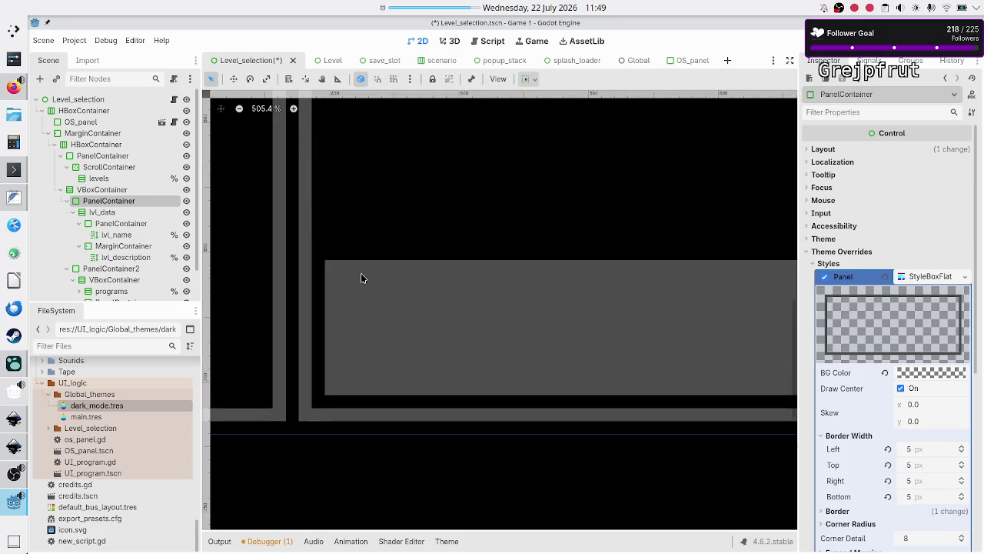
scroll(111, 235, down, 1)
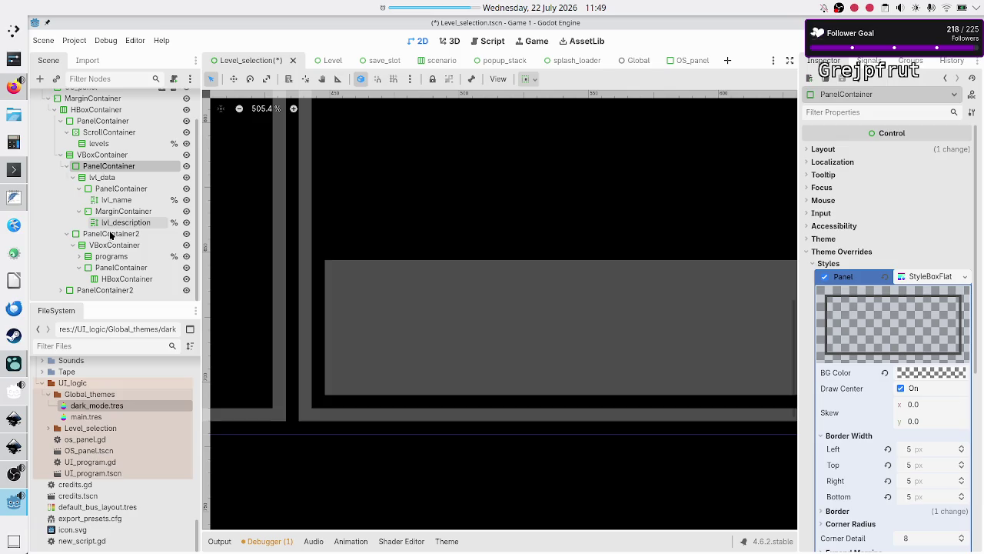
click(116, 235)
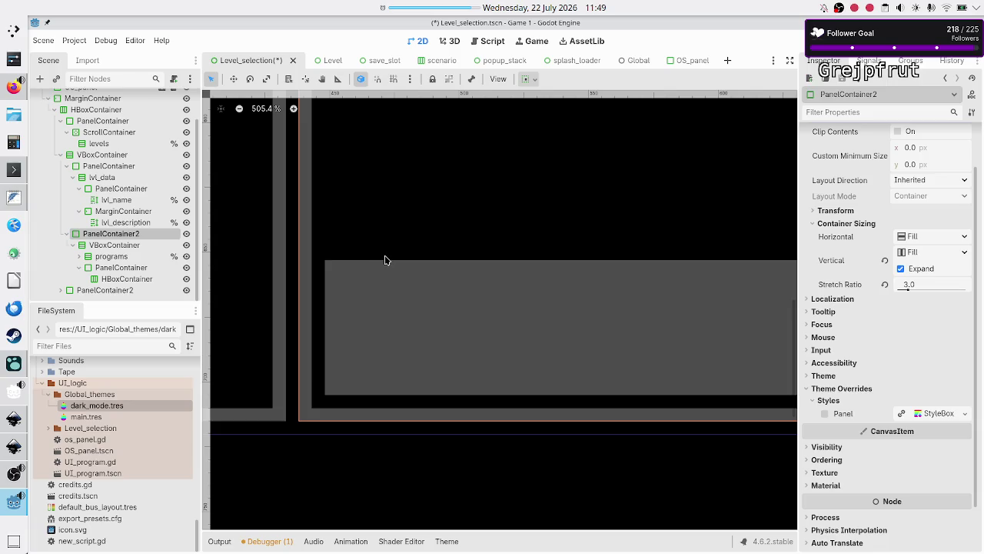
scroll(385, 260, up, 8)
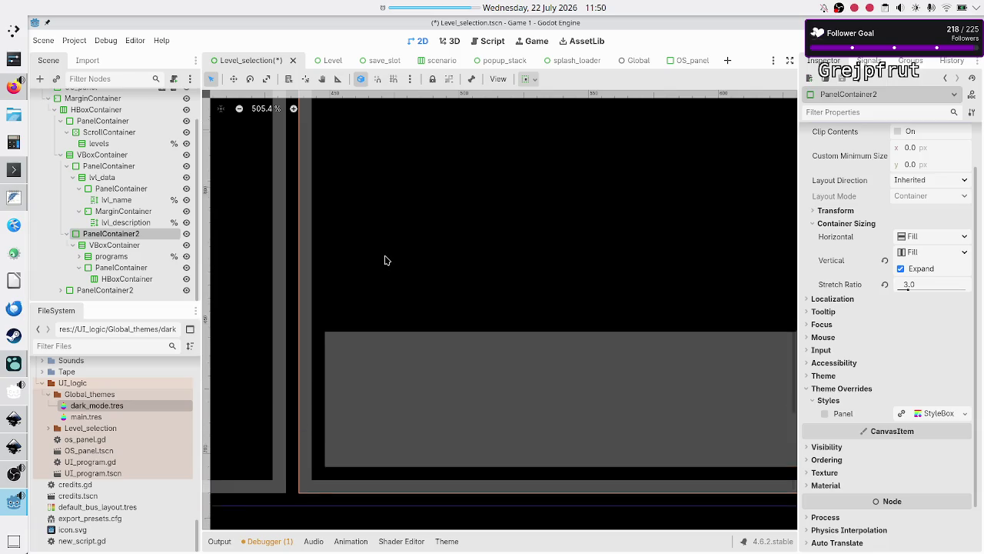
scroll(385, 260, up, 5)
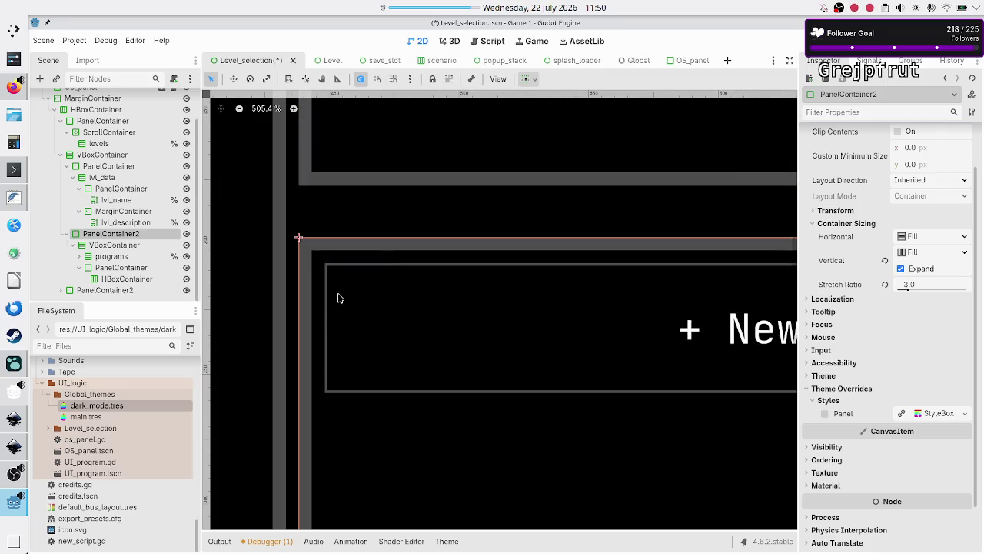
scroll(463, 269, up, 5)
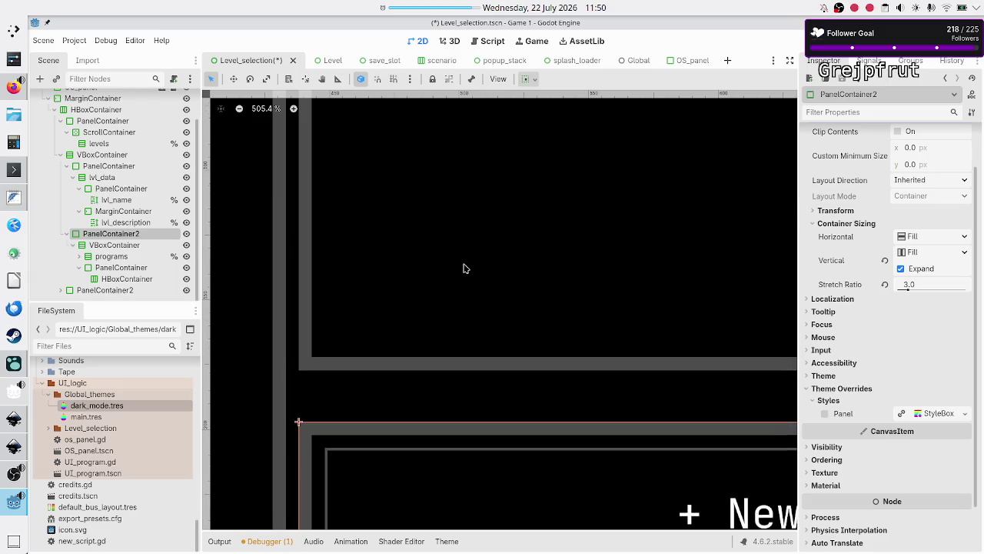
scroll(464, 268, up, 5)
scroll(464, 268, down, 3)
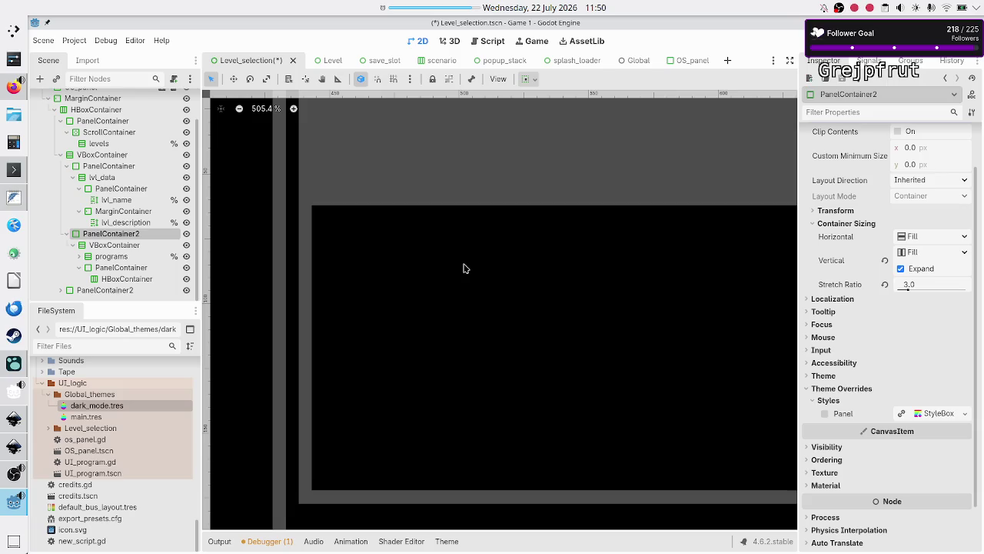
click(127, 211)
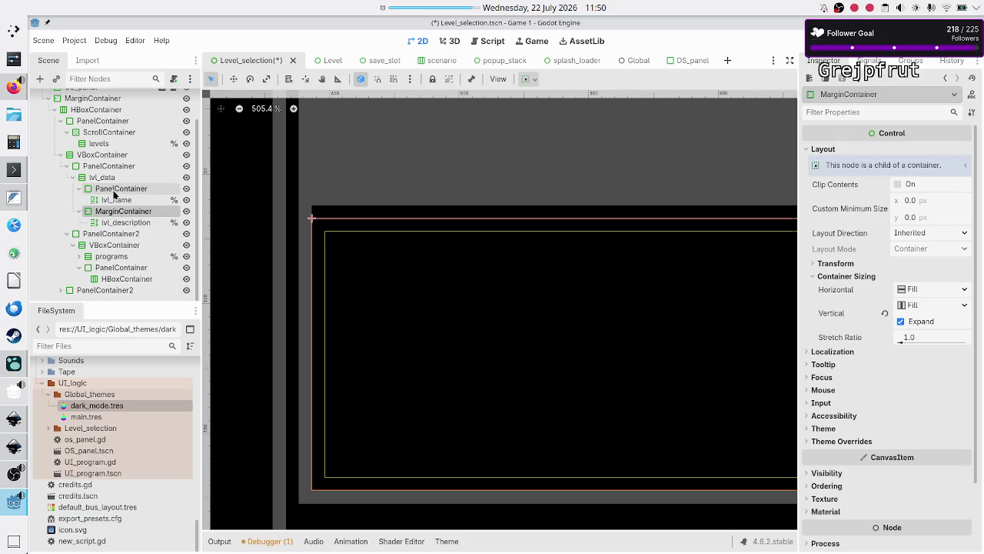
ctrl+click(113, 167)
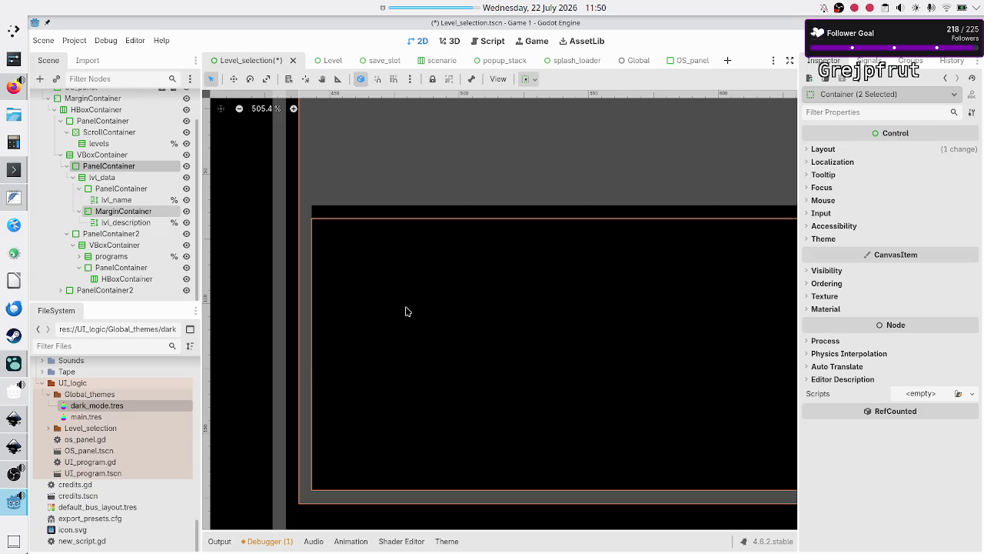
scroll(348, 299, down, 1)
scroll(348, 299, down, 4)
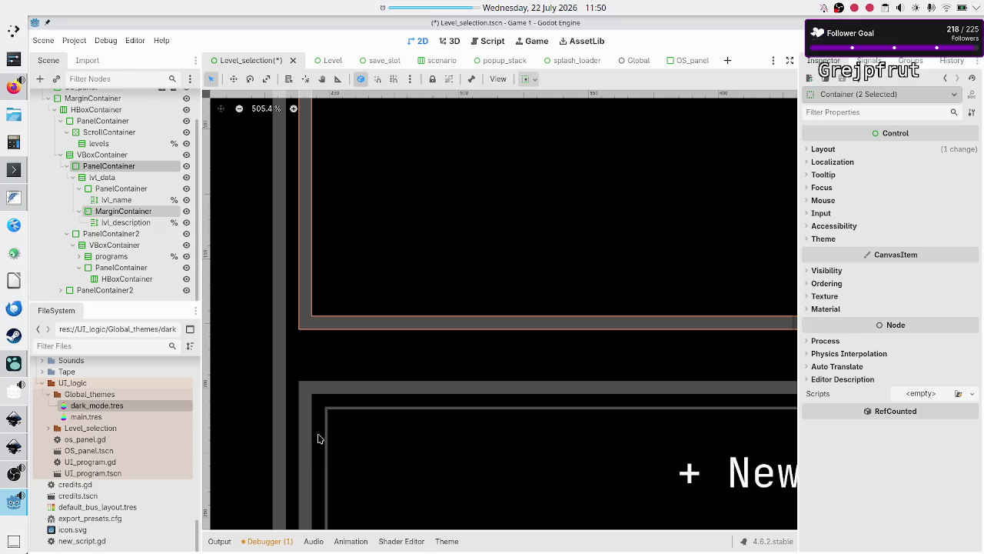
scroll(320, 438, down, 10)
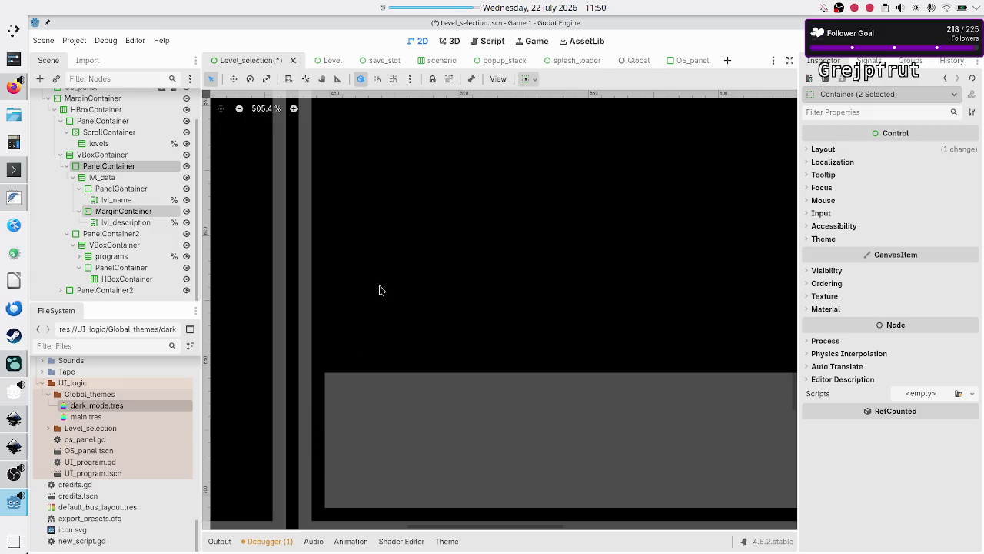
scroll(379, 290, down, 5)
scroll(379, 290, up, 5)
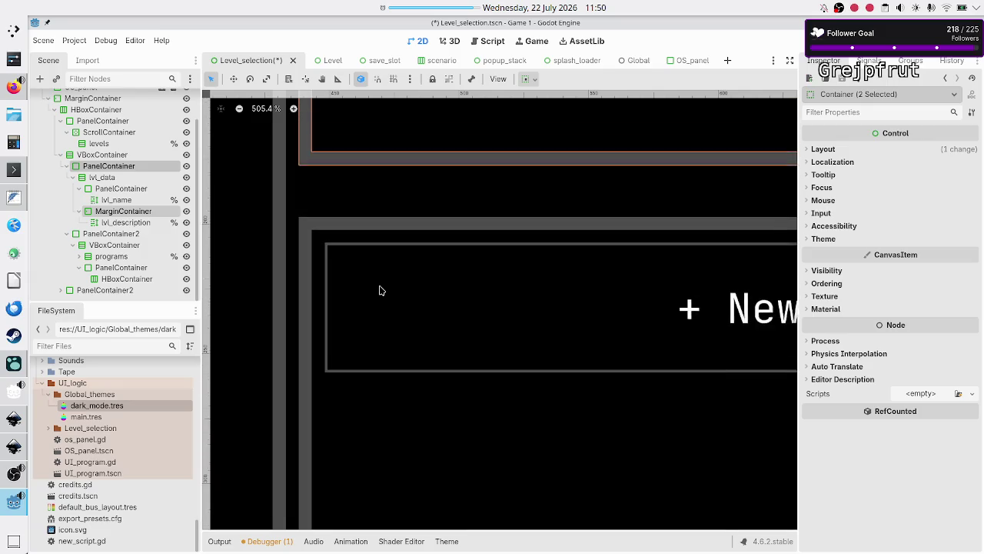
scroll(379, 290, down, 1)
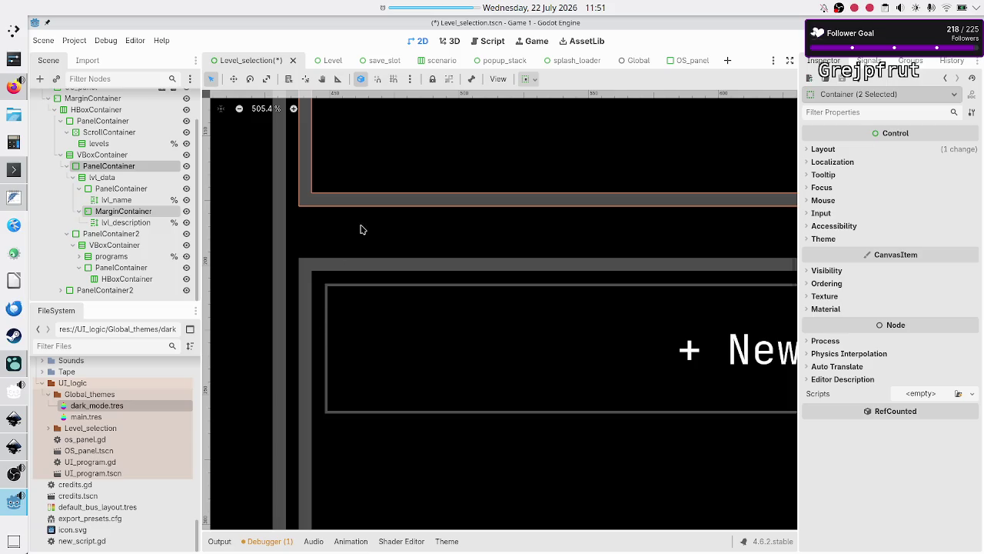
scroll(358, 228, down, 6)
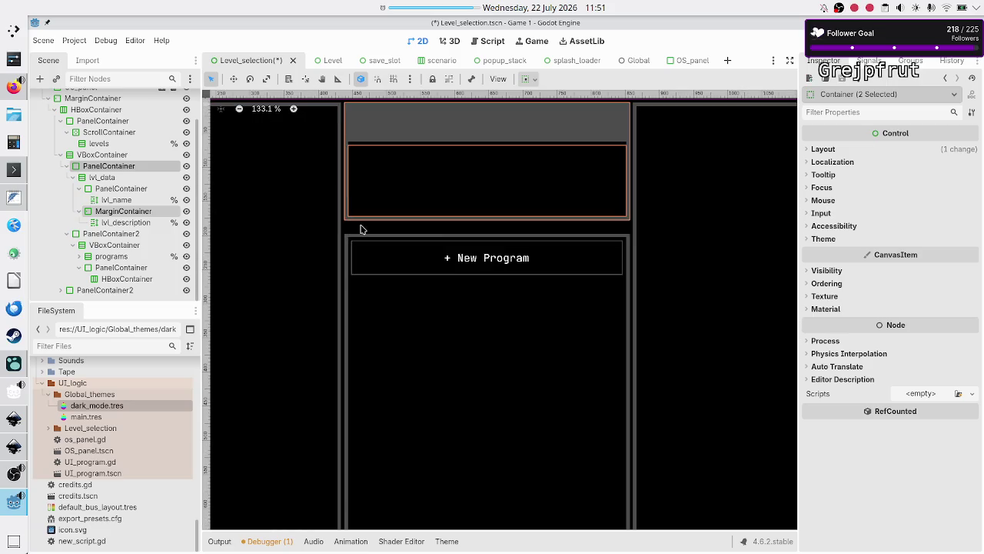
click(131, 212)
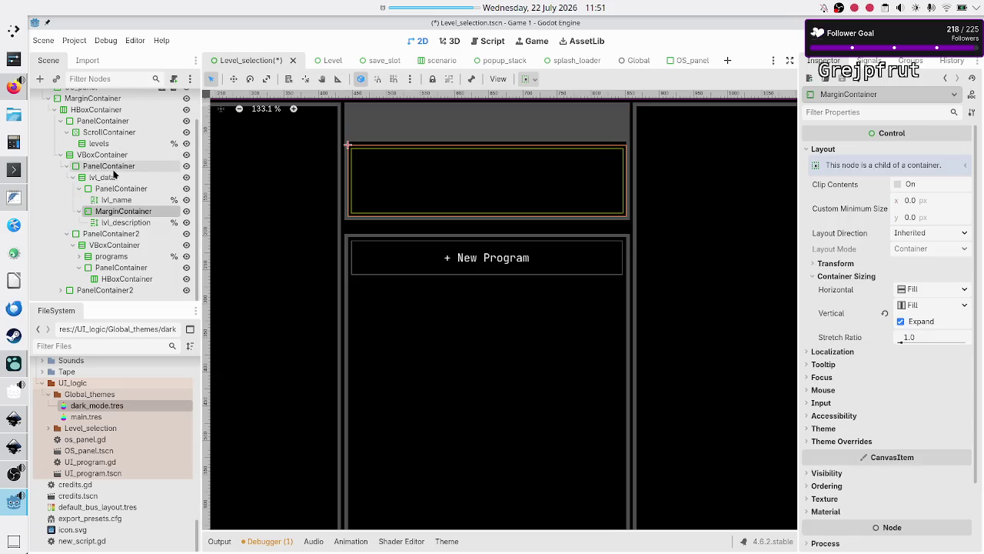
Paste Unique the copied bordered StyleBoxFlat into PanelContainer2's Panel style override
click(113, 167)
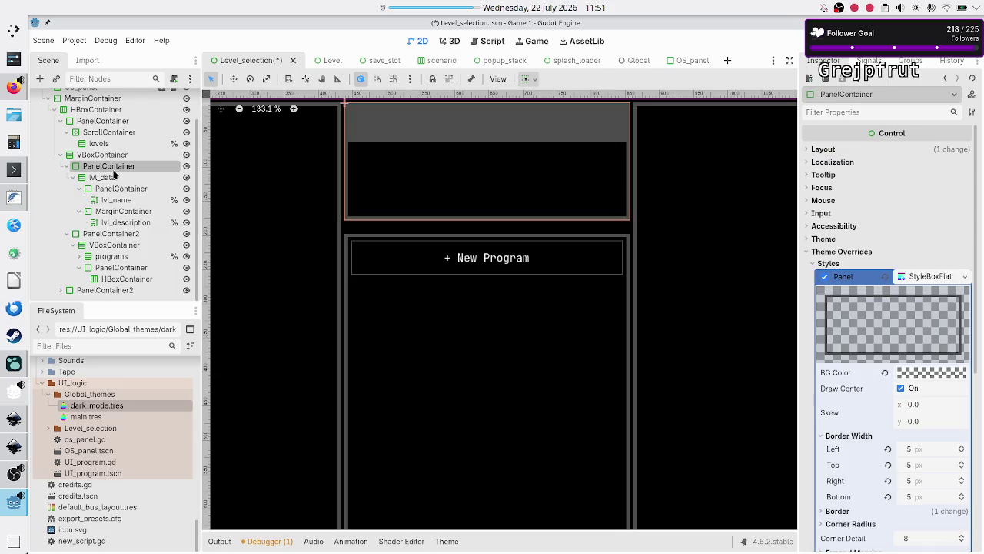
click(115, 233)
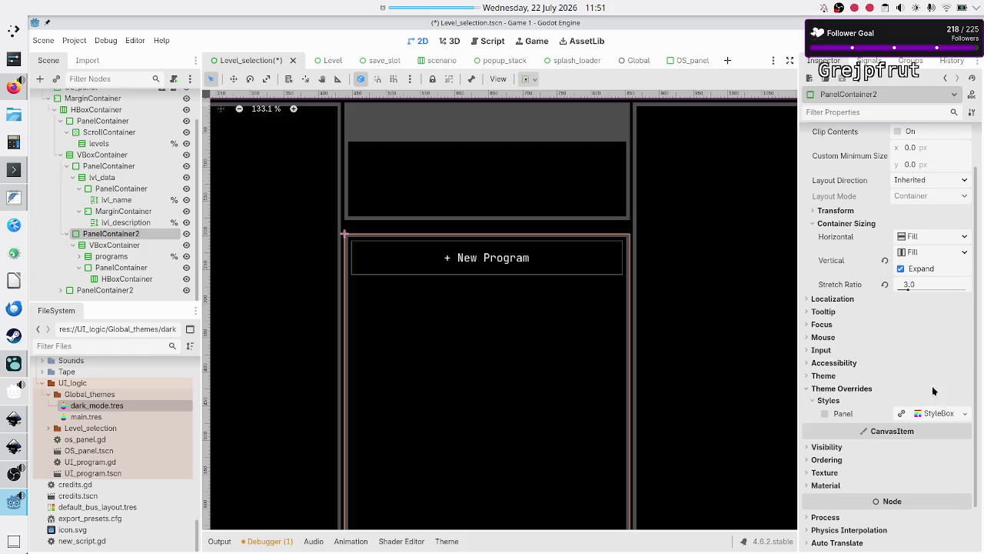
click(961, 416)
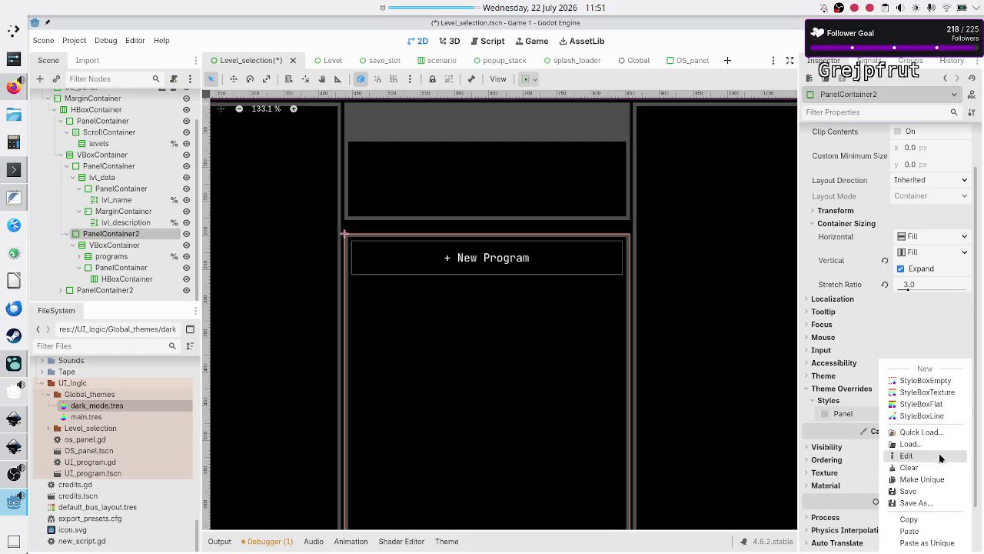
click(925, 543)
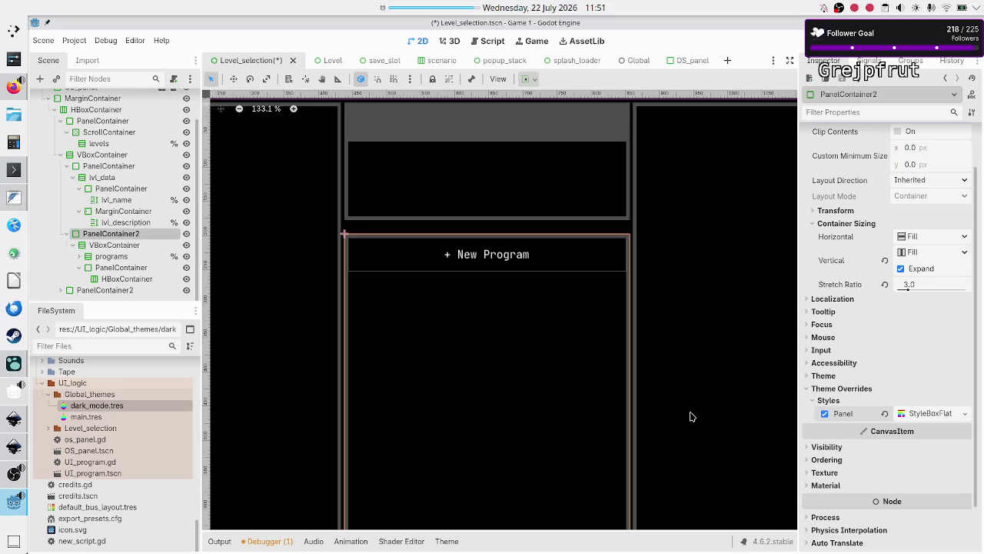
scroll(350, 267, up, 3)
scroll(350, 266, down, 3)
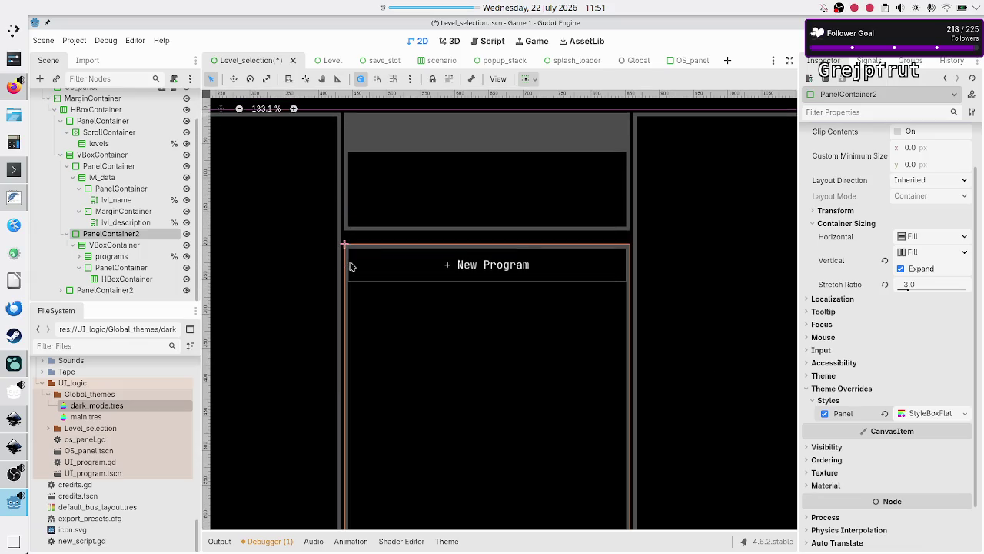
scroll(350, 267, down, 2)
scroll(350, 267, up, 2)
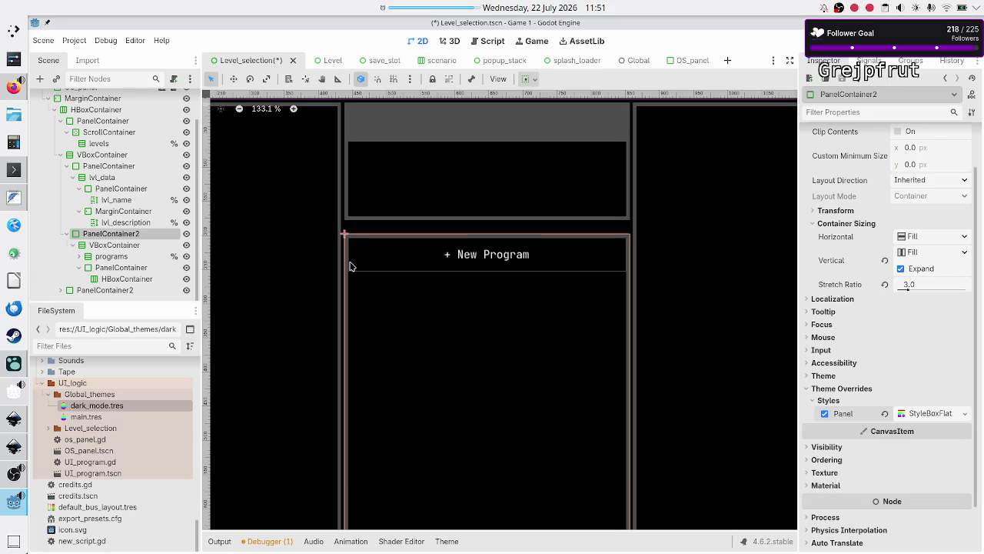
ctrl+scroll(350, 267, up, 8)
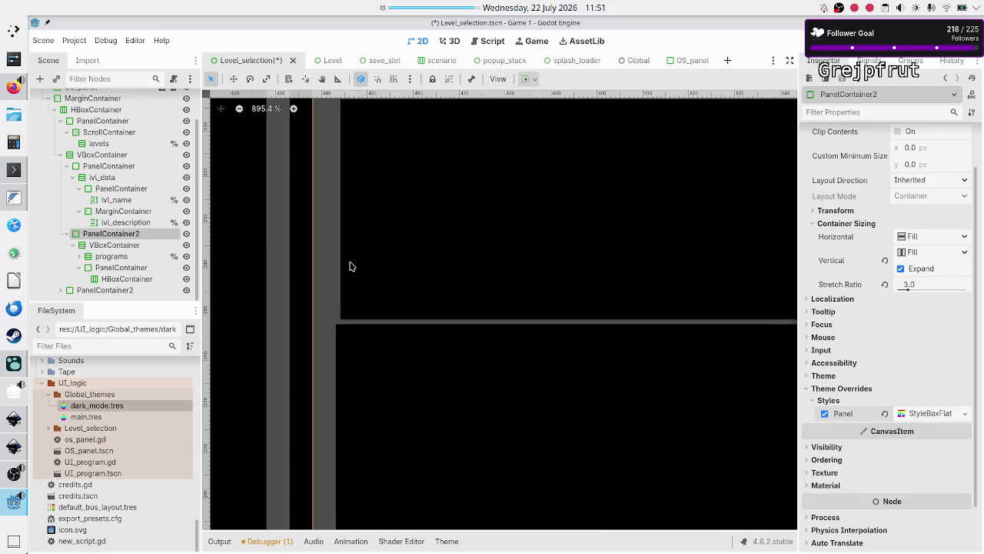
scroll(350, 267, down, 1)
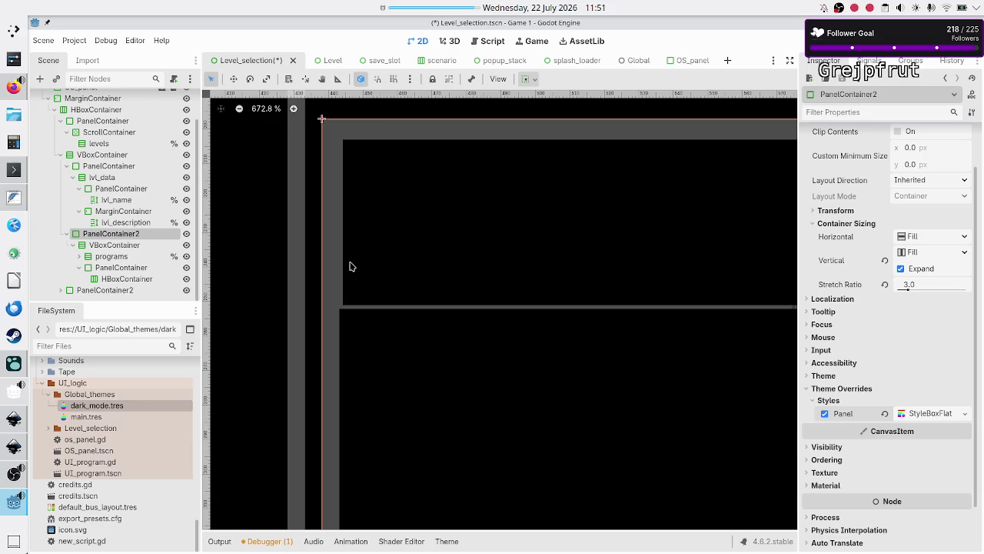
click(119, 289)
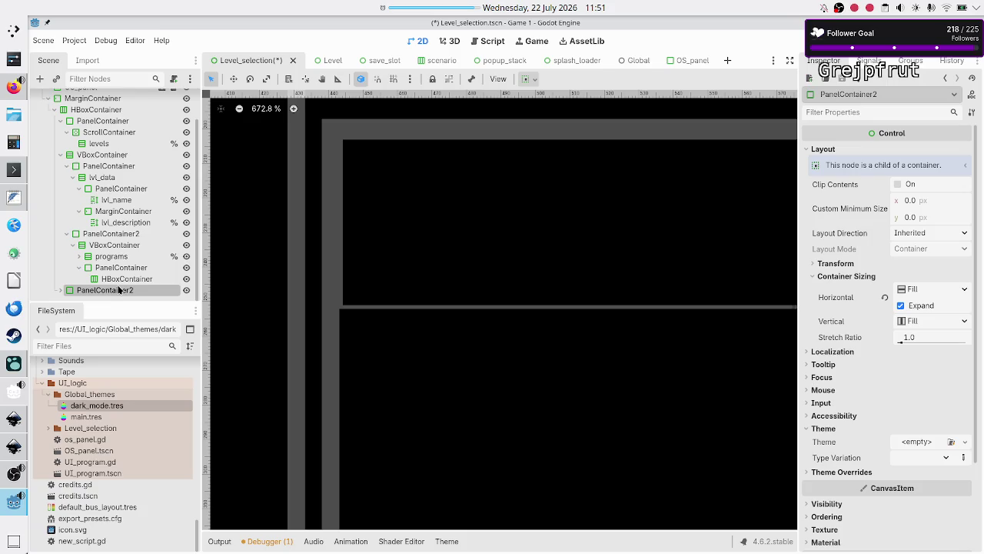
Add a MarginContainer child to the VBoxContainer in PanelContainer2 via the 'marg' search
click(123, 236)
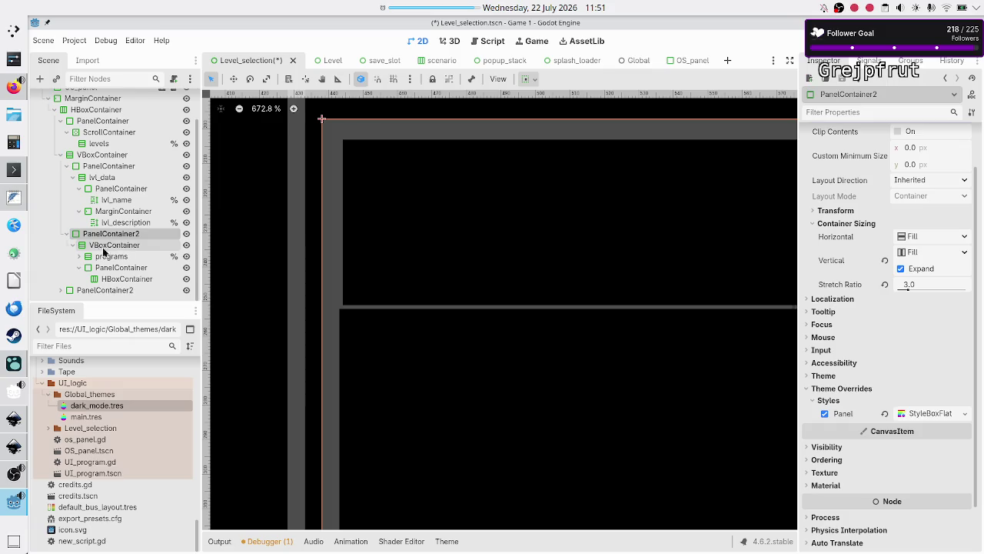
click(98, 244)
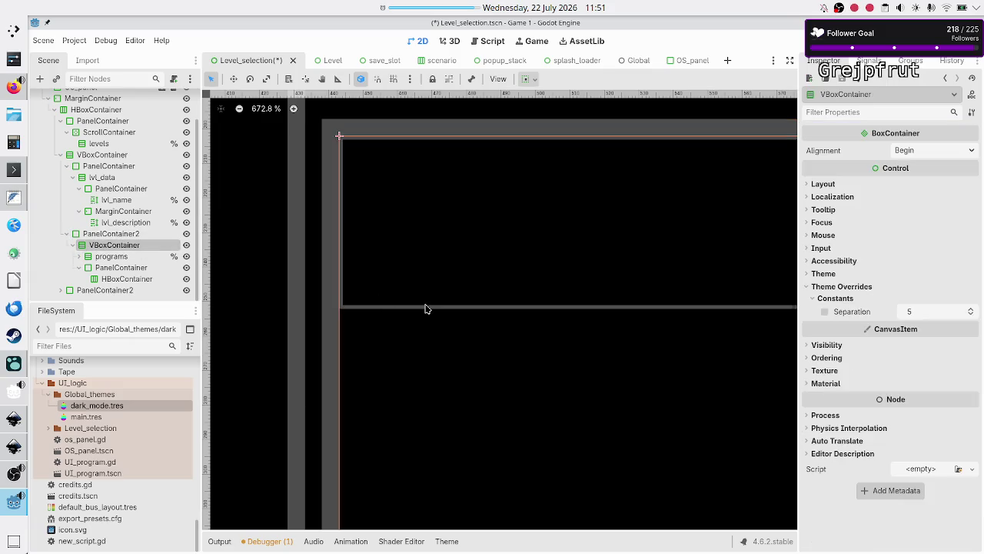
scroll(531, 289, down, 4)
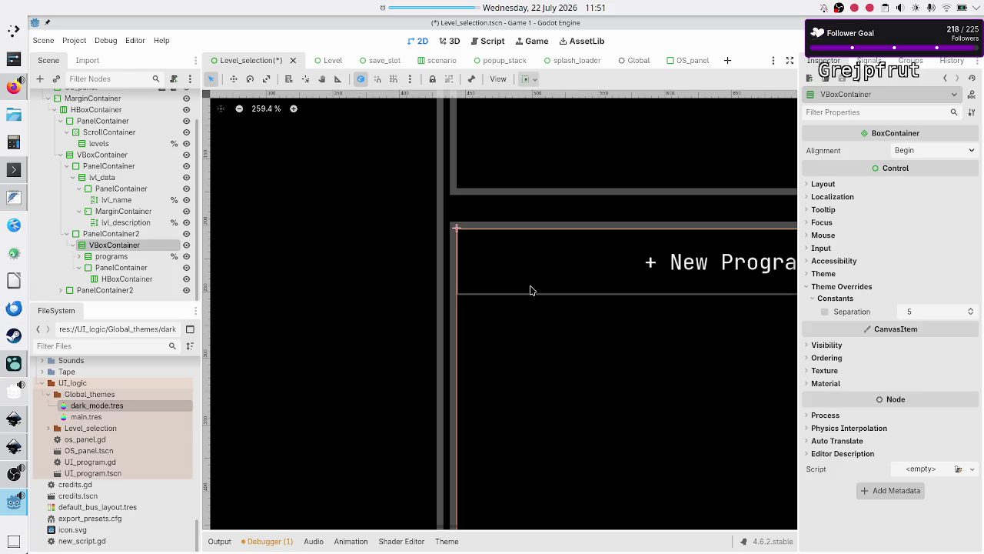
scroll(530, 290, down, 5)
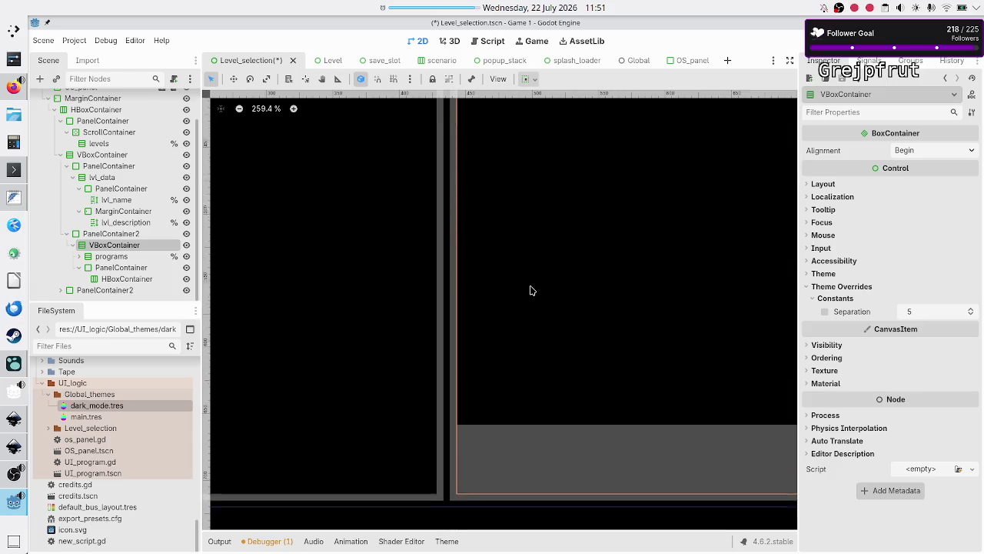
click(111, 257)
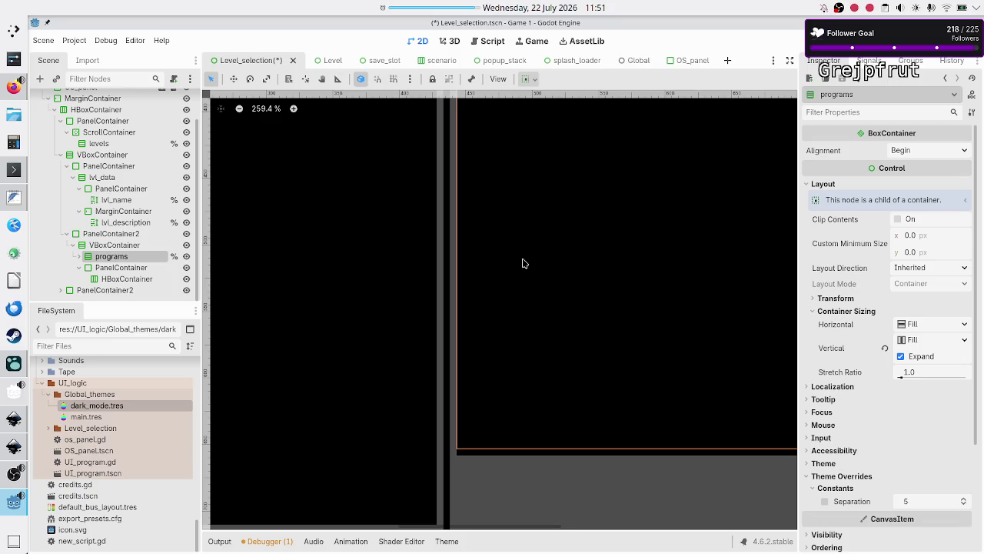
click(107, 245)
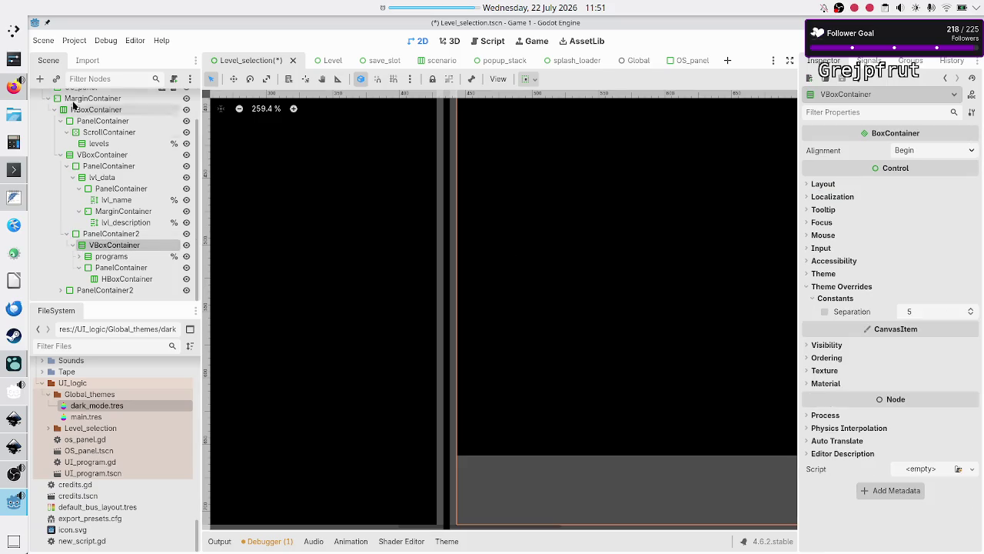
click(40, 78)
text(marg)
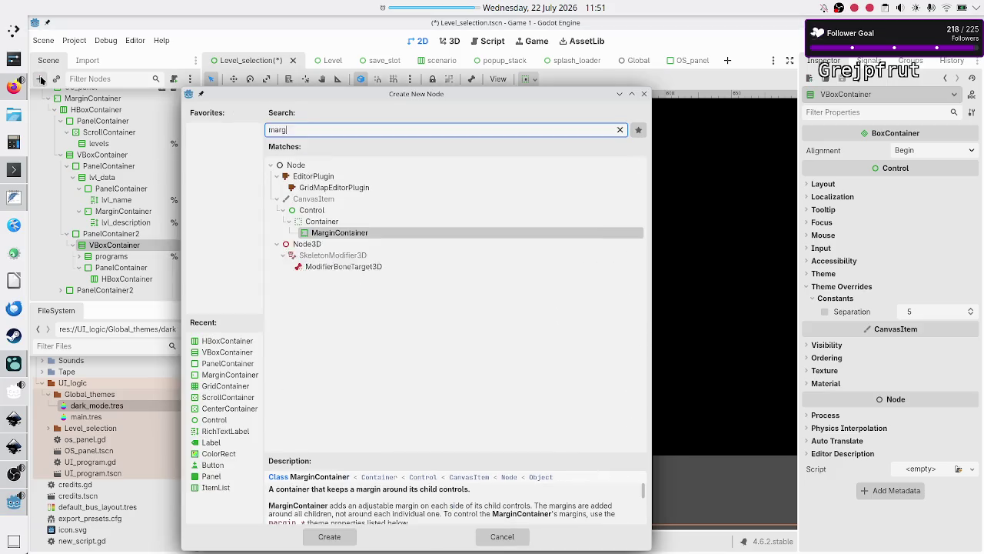
key(Return)
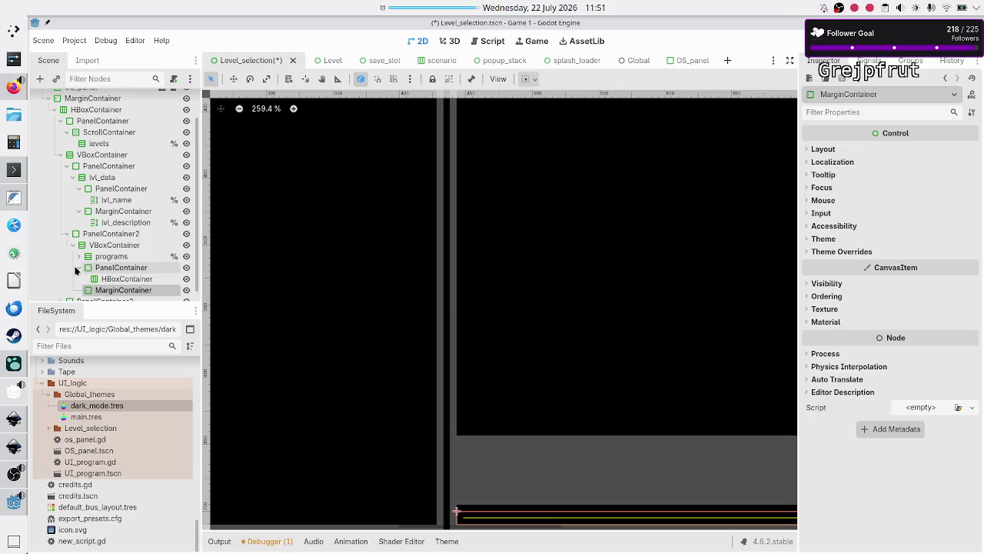
Move the MarginContainer to the top of the VBoxContainer, above programs and the bottom PanelContainer
click(77, 268)
drag(112, 277, 109, 256)
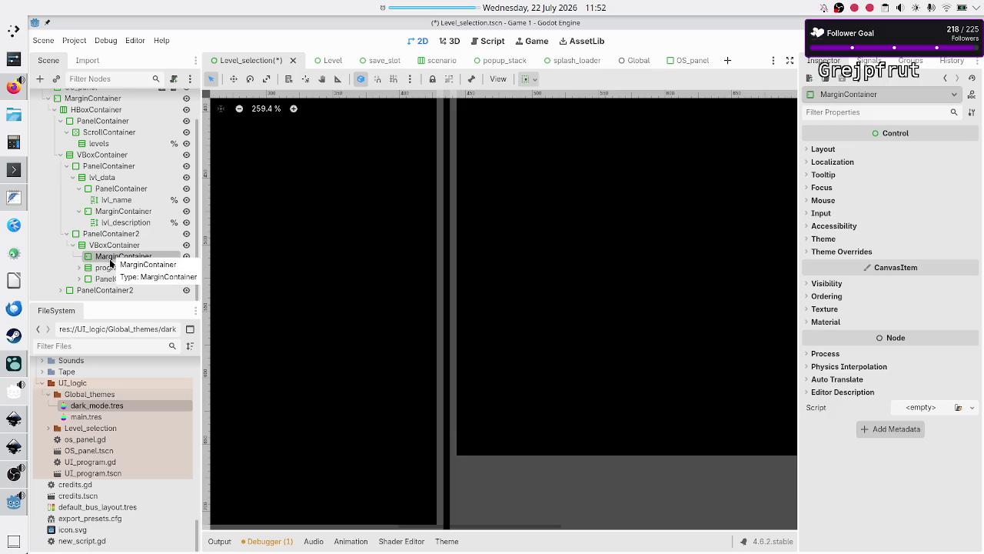
click(115, 268)
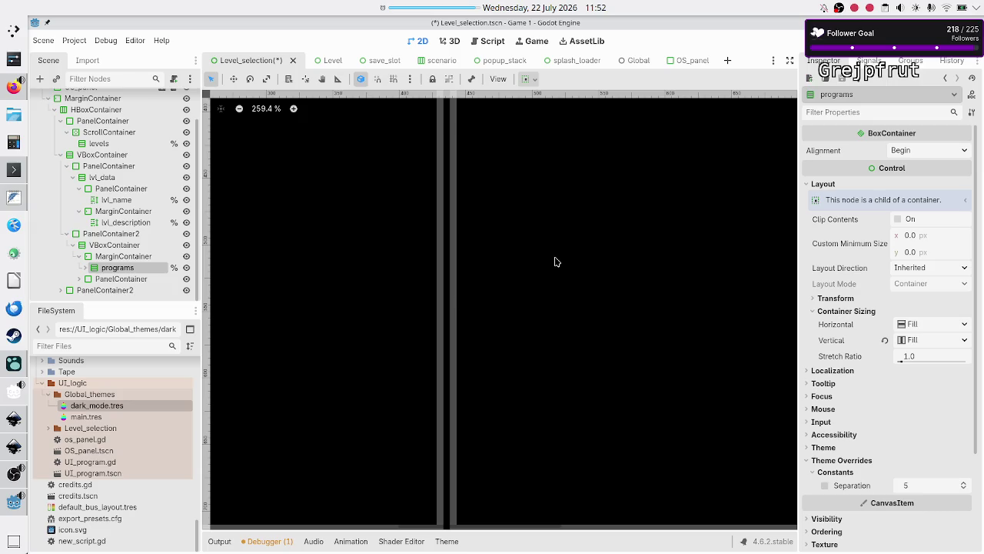
scroll(519, 199, down, 2)
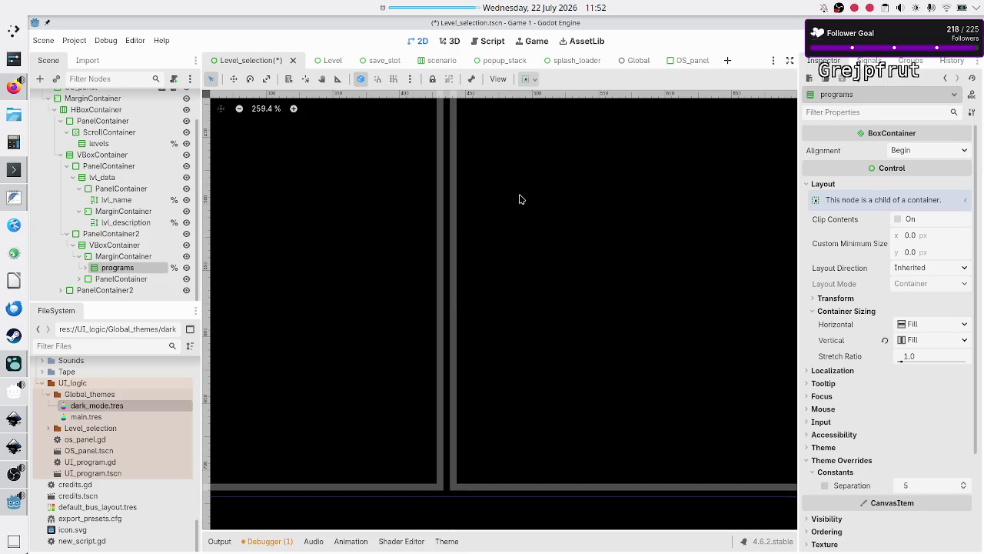
scroll(519, 199, down, 3)
scroll(519, 199, down, 2)
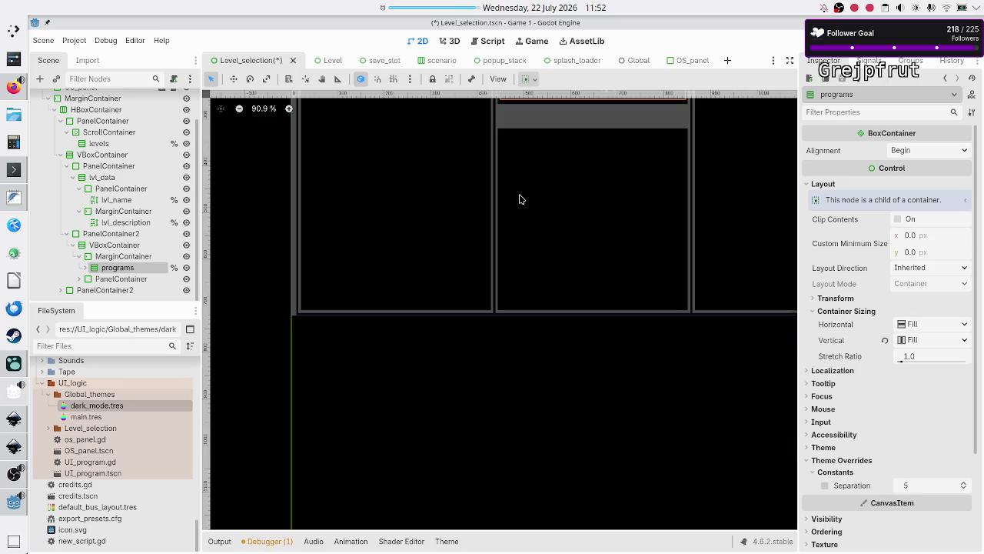
scroll(519, 199, up, 3)
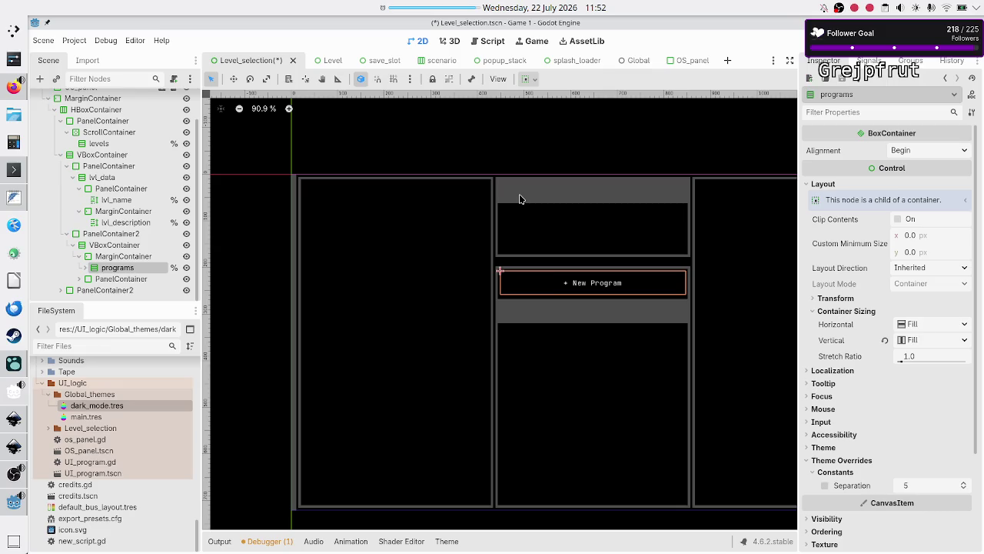
scroll(518, 274, up, 2)
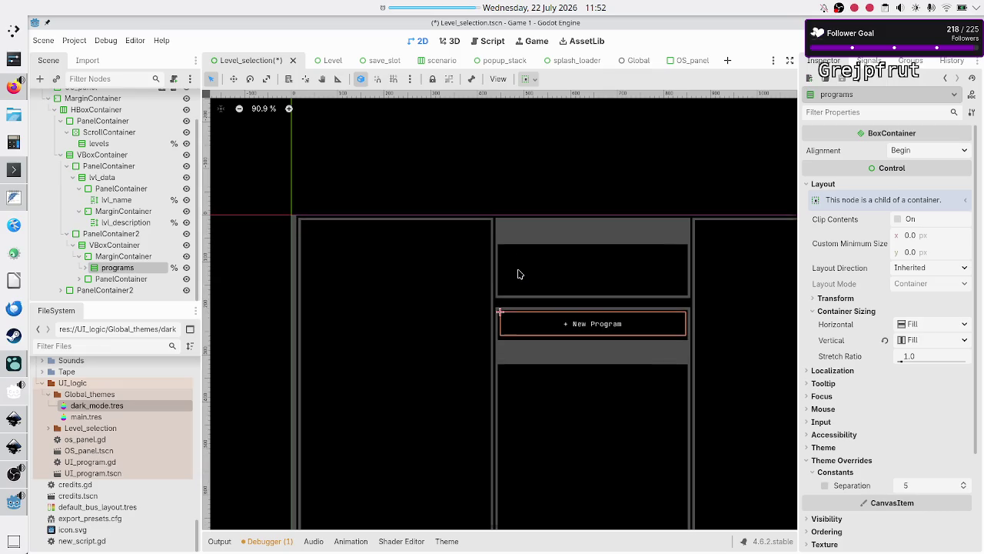
scroll(519, 274, down, 1)
scroll(518, 274, up, 5)
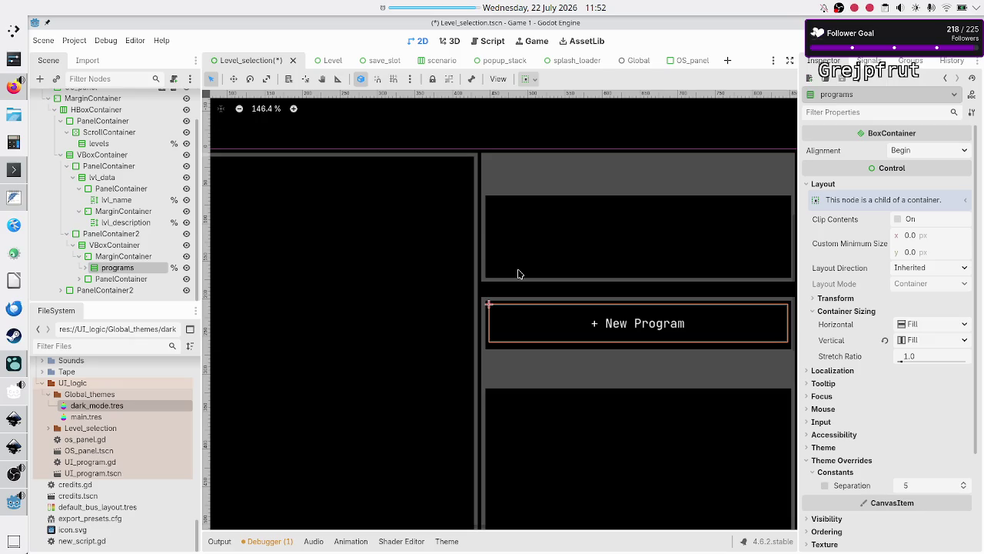
scroll(519, 274, up, 4)
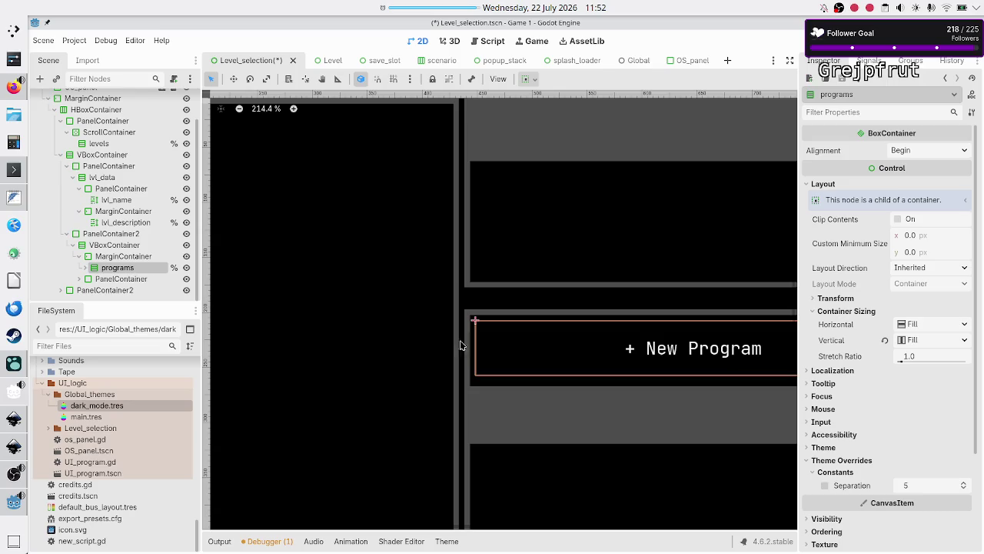
click(117, 258)
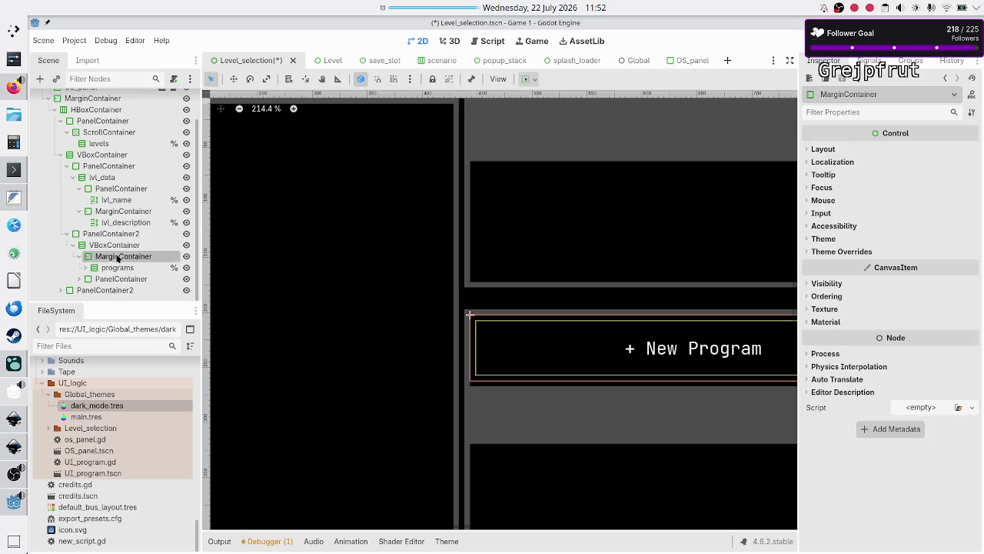
ctrl+click(117, 245)
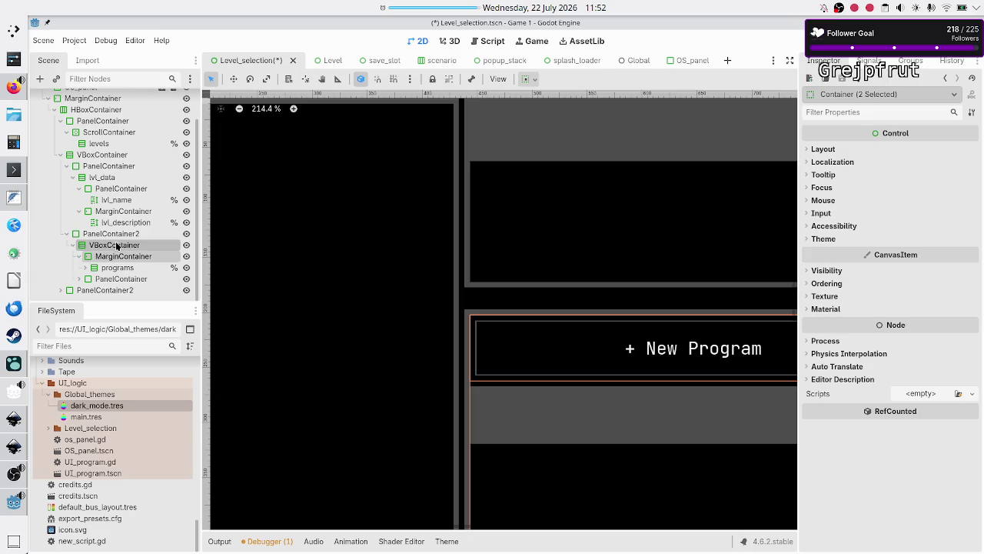
Make the MarginContainer fill and expand vertically
click(117, 245)
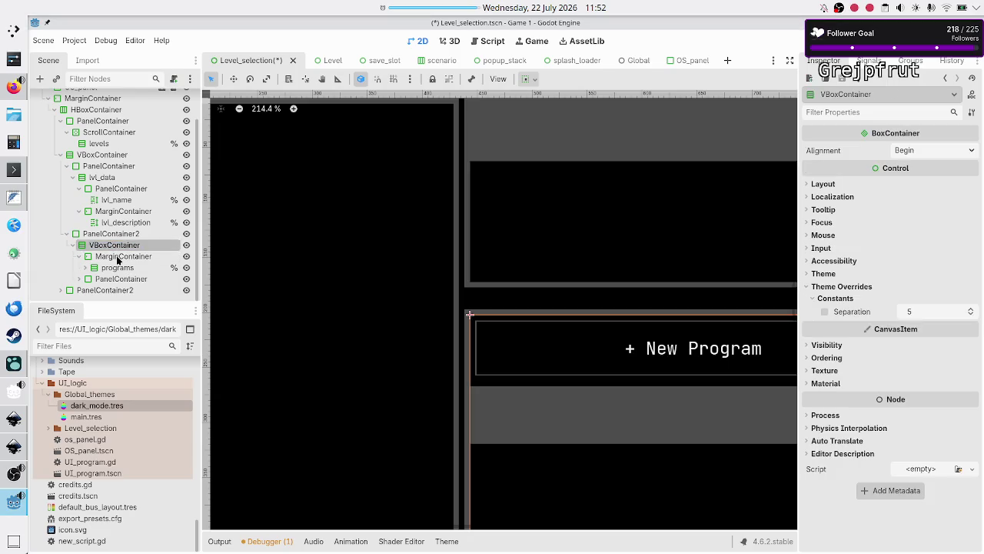
click(114, 269)
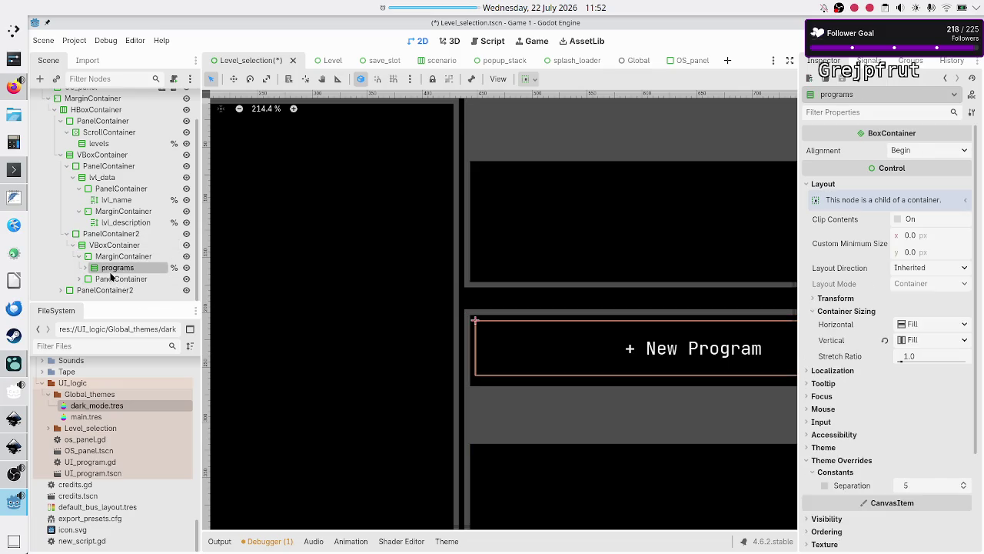
click(116, 257)
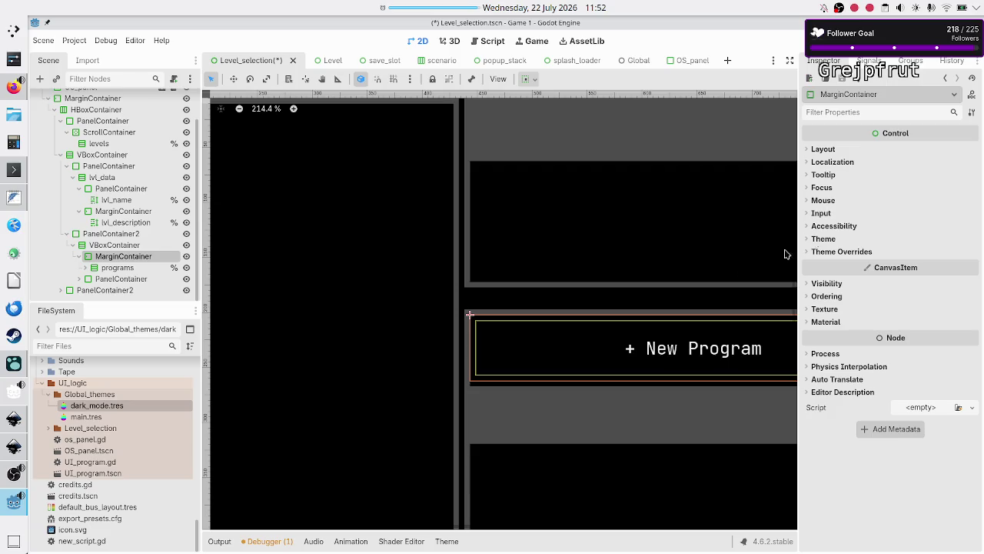
click(823, 149)
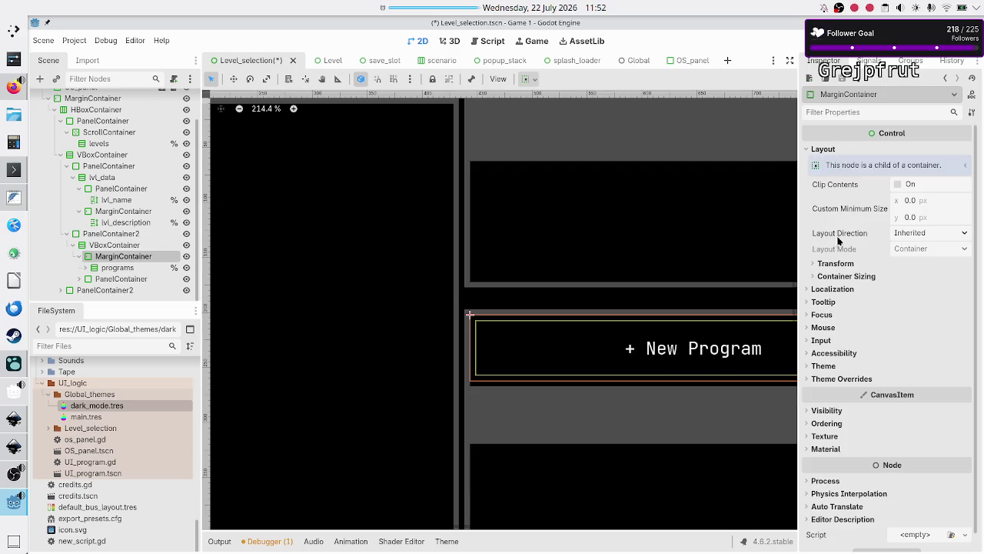
click(844, 277)
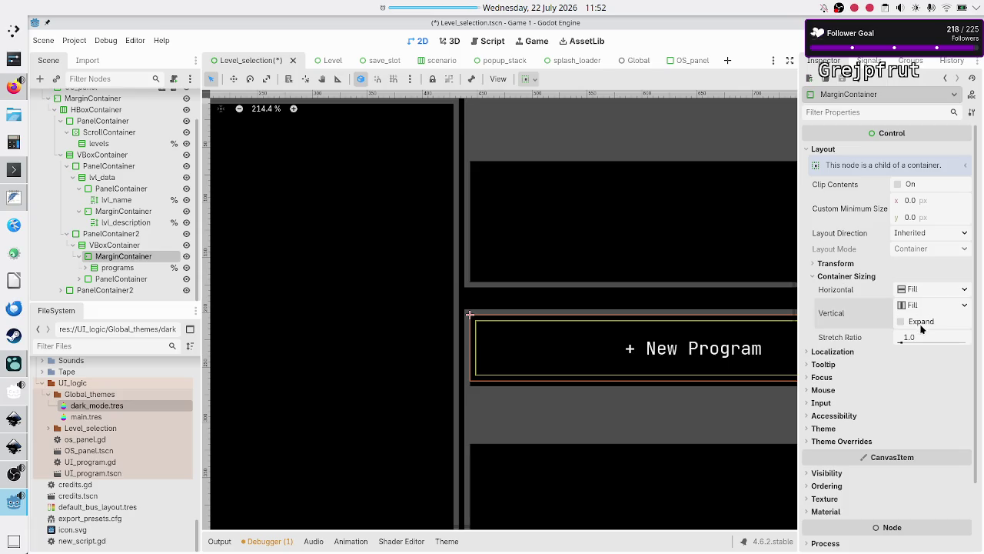
click(901, 321)
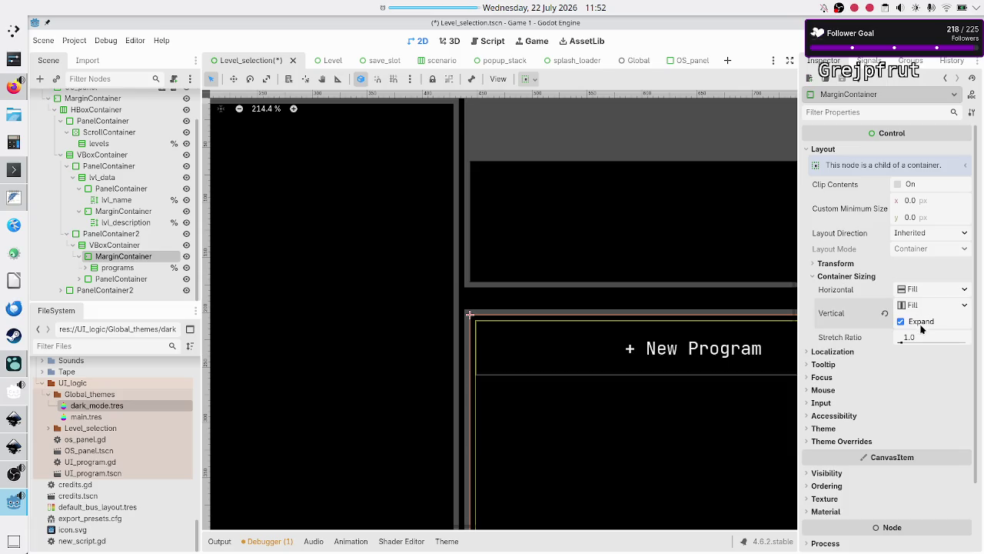
Revert the programs container's vertical sizing to its default Fill
click(114, 266)
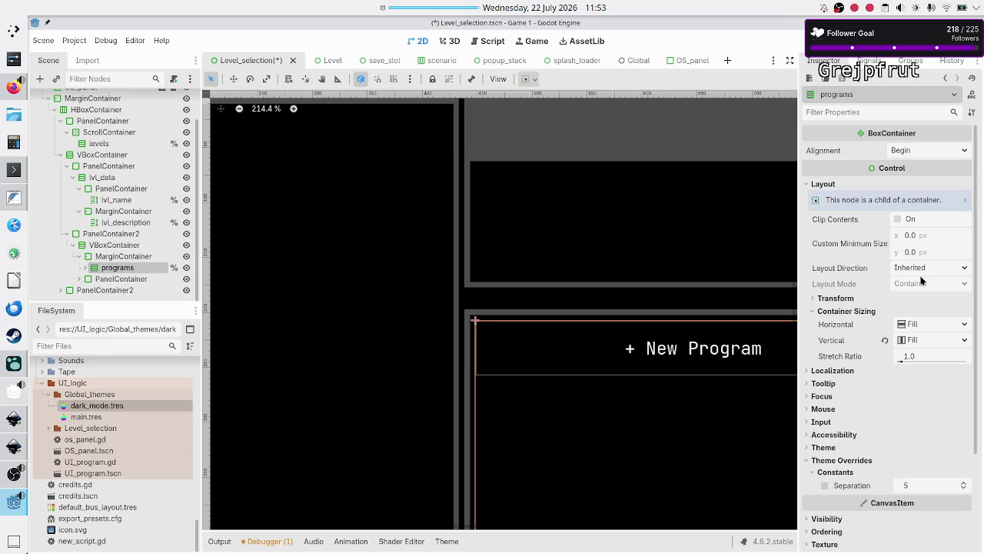
click(886, 341)
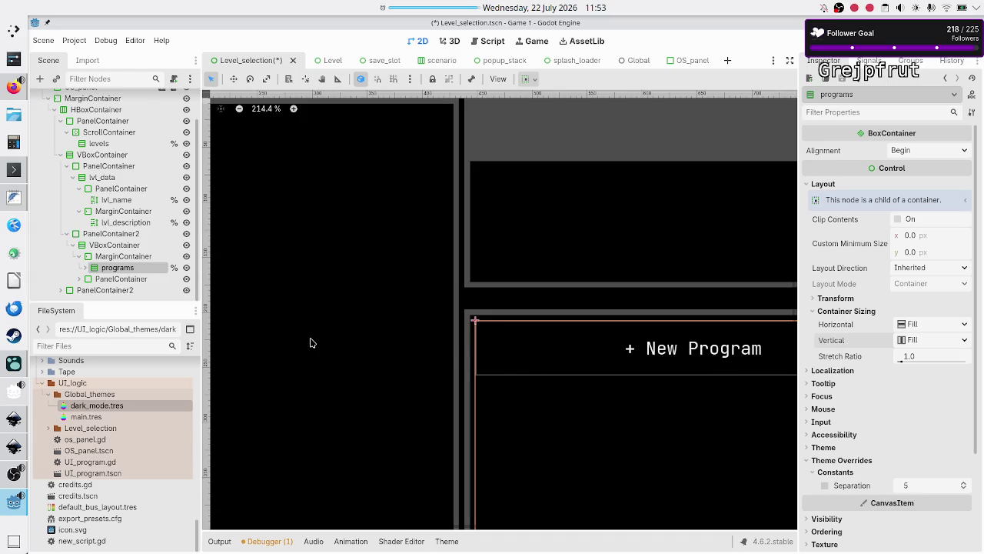
scroll(505, 373, down, 6)
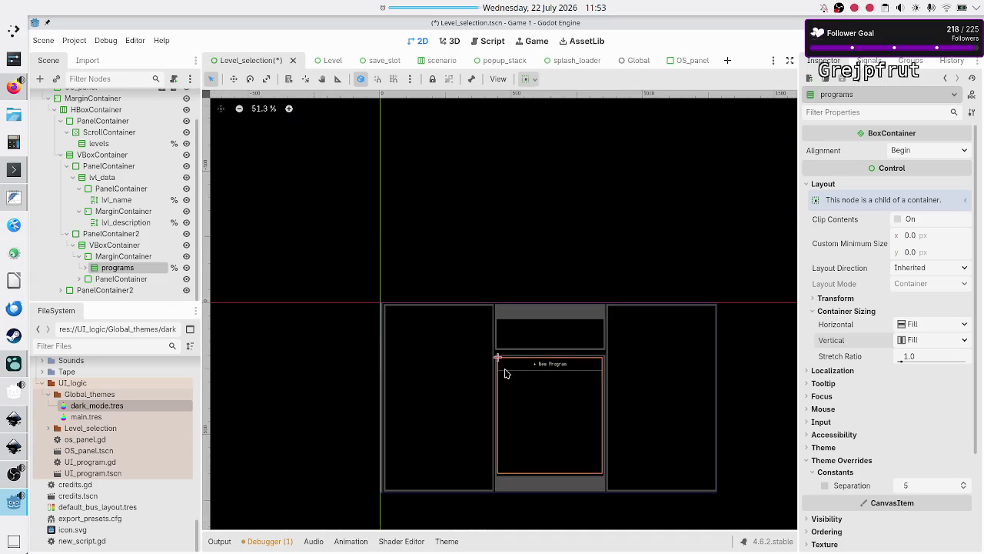
Select the bottom panel below the programs list and set its left content margin to 5
scroll(506, 373, up, 1)
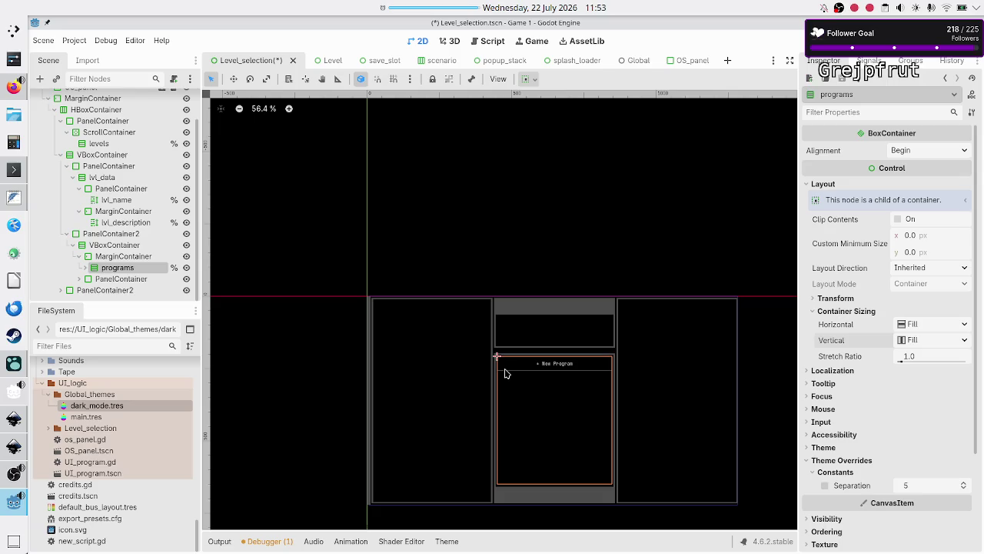
click(131, 281)
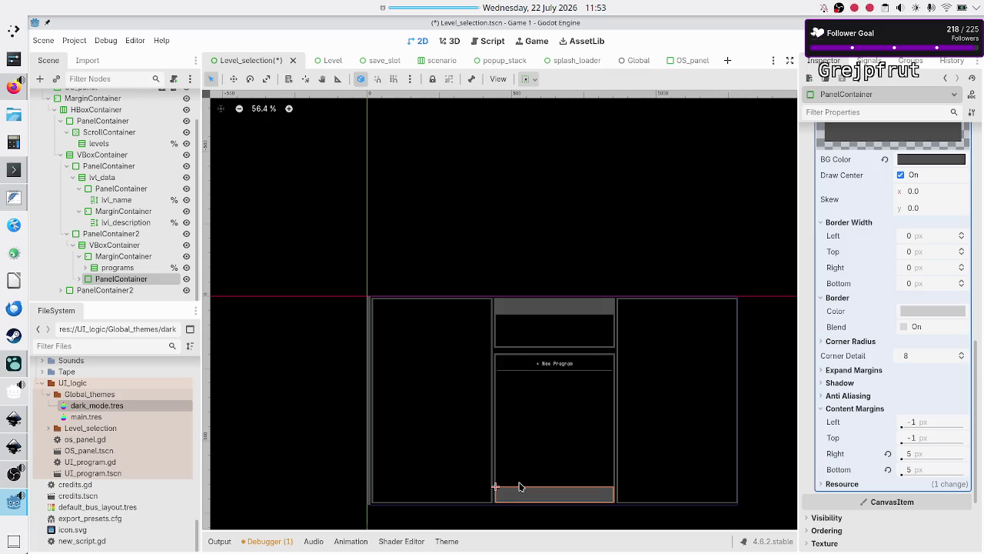
scroll(519, 486, up, 16)
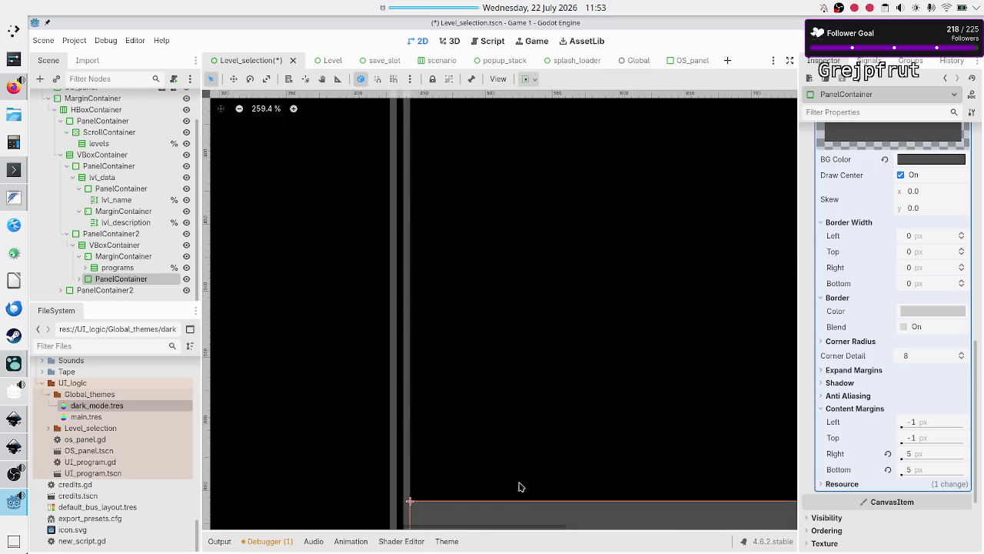
scroll(519, 486, down, 3)
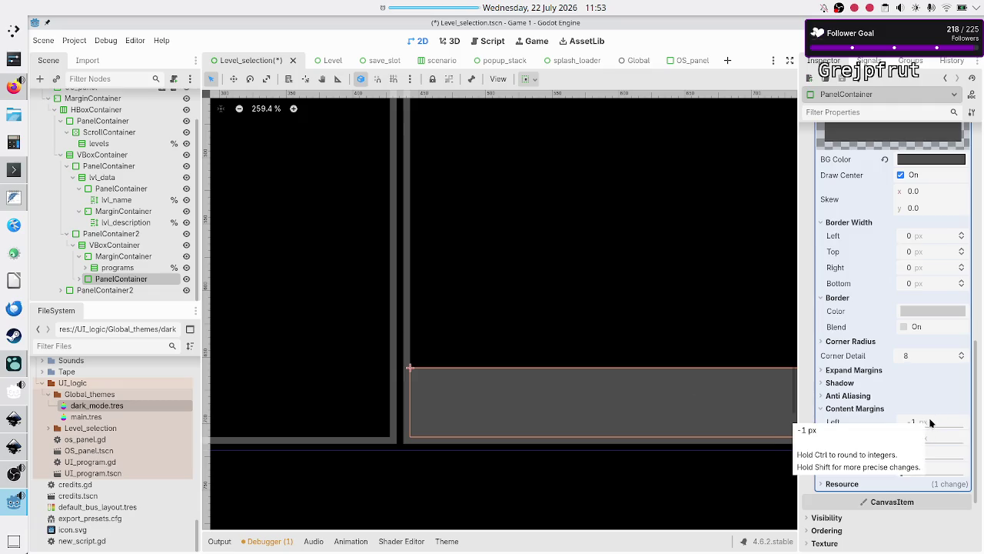
click(930, 422)
text(5)
key(Return)
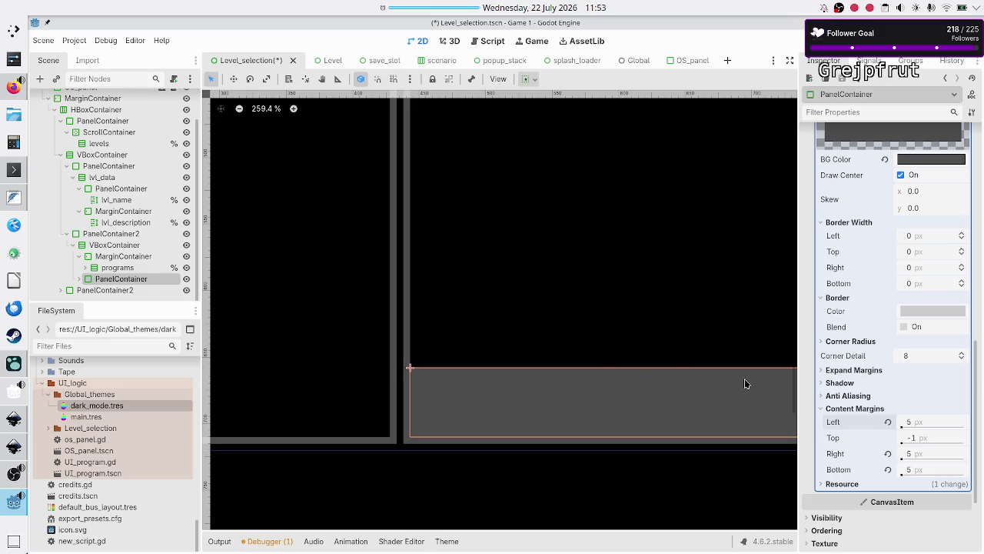
Revert the left margin to default and set top to 5, resetting right and bottom to -1
click(888, 422)
click(919, 437)
text(5)
key(Return)
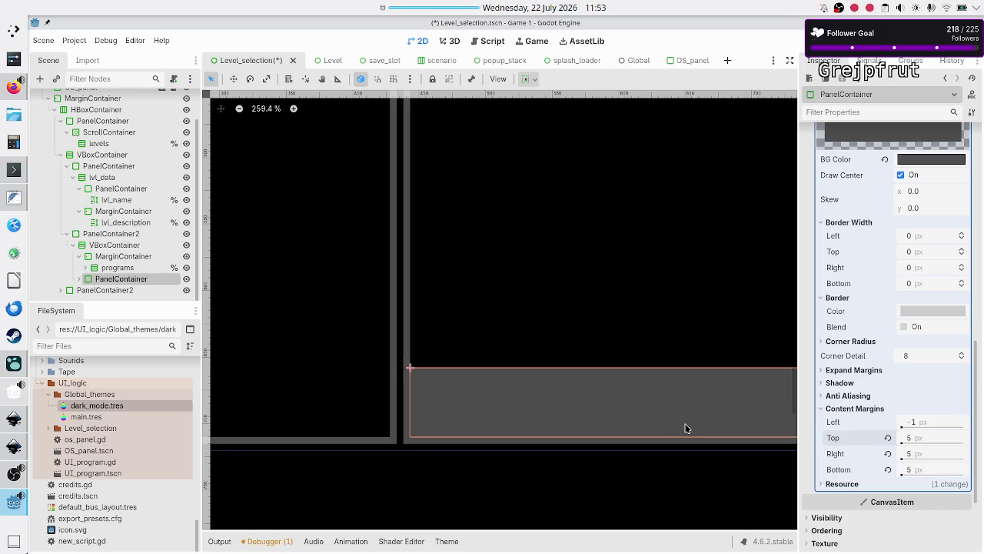
click(888, 455)
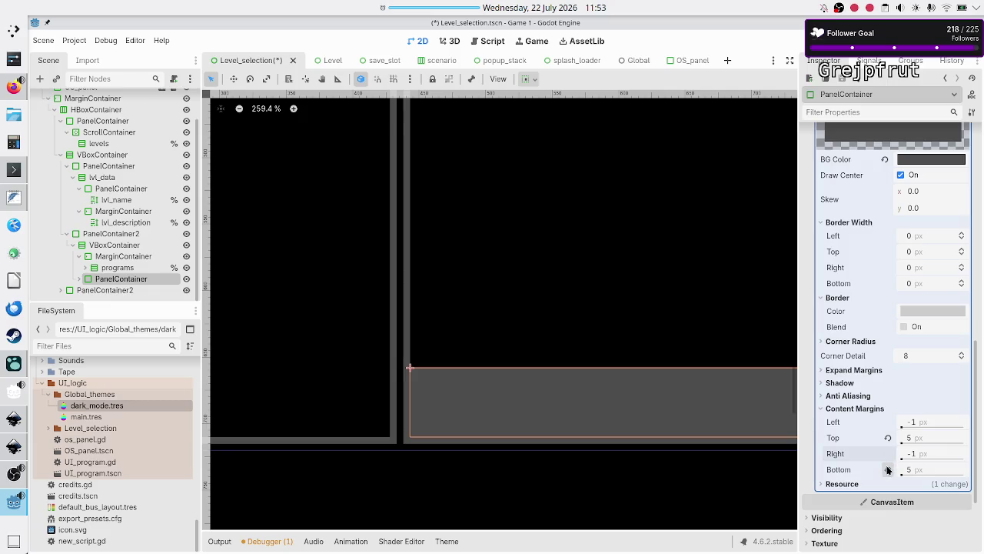
click(887, 469)
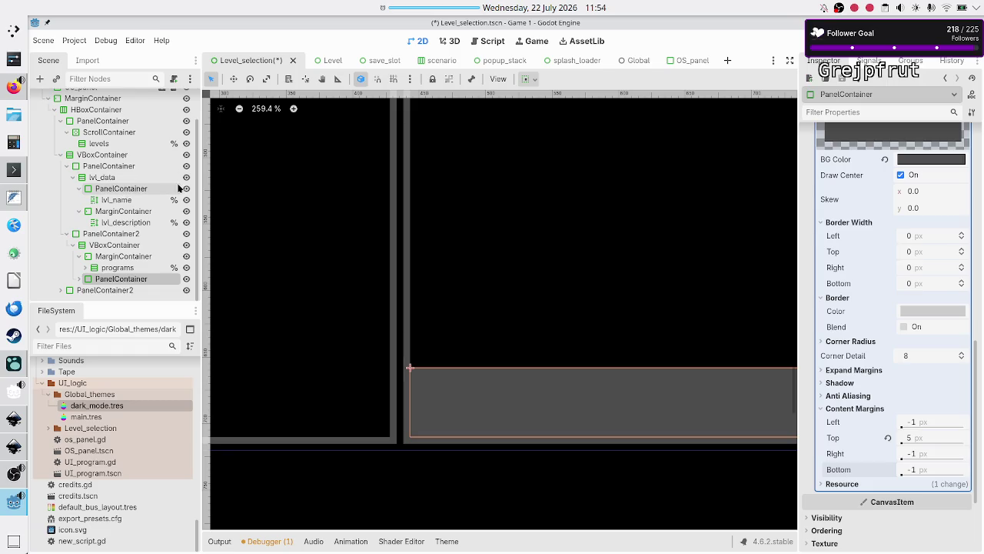
scroll(476, 248, down, 5)
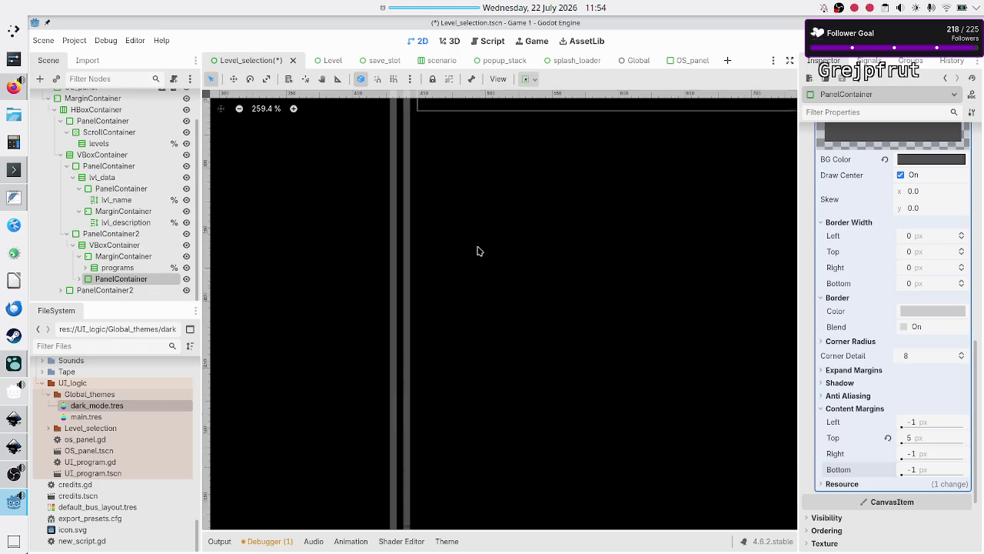
click(121, 189)
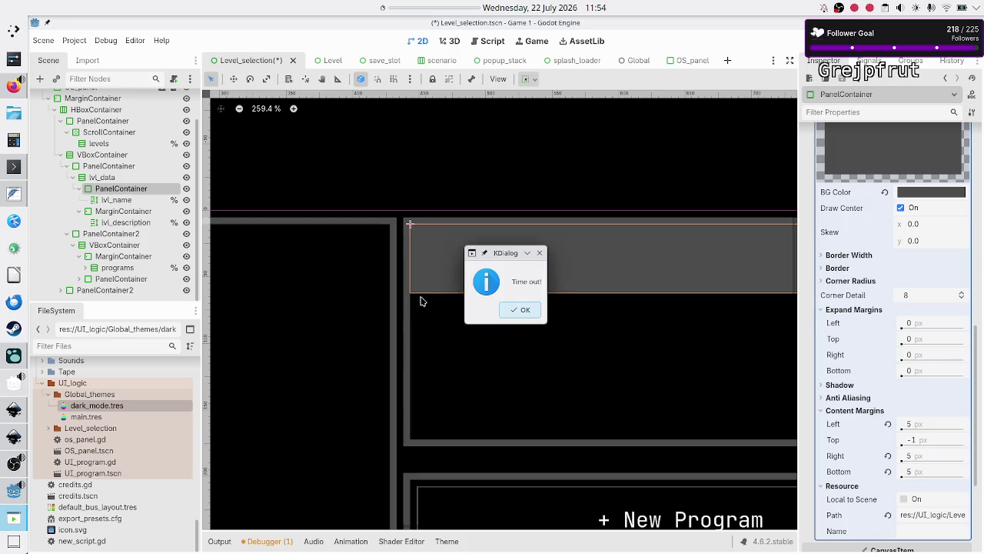
click(522, 311)
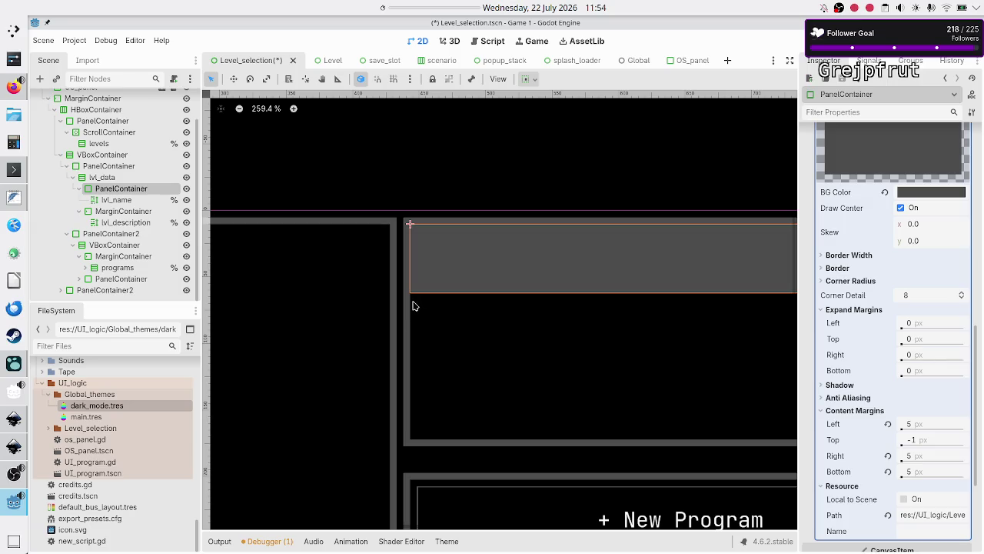
click(123, 212)
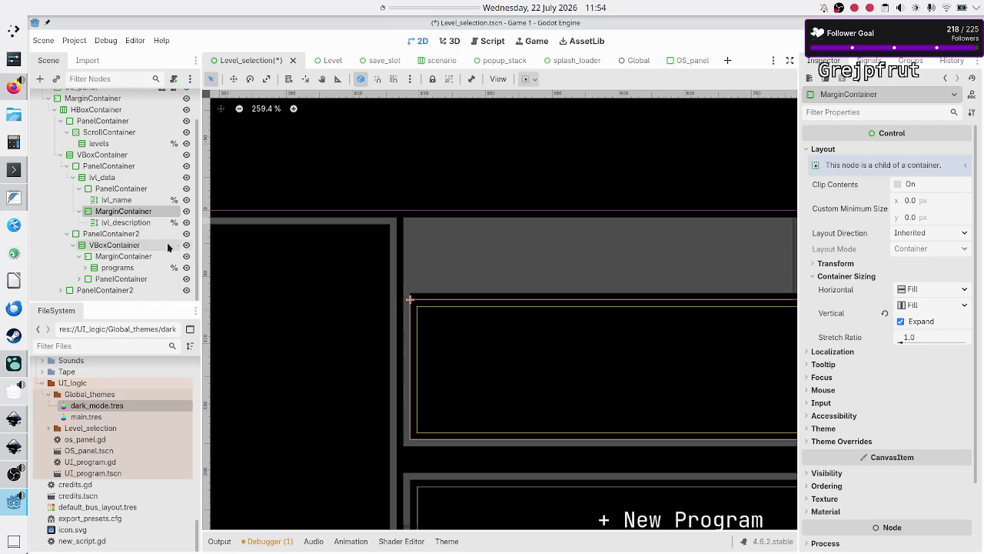
Select only the level-name panel, leaving its name unchanged
ctrl+click(121, 190)
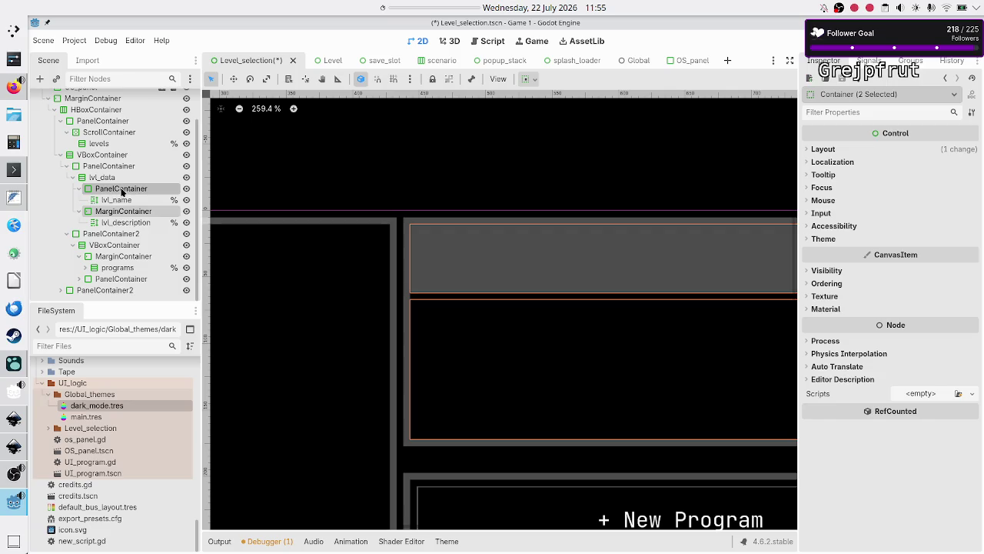
click(143, 190)
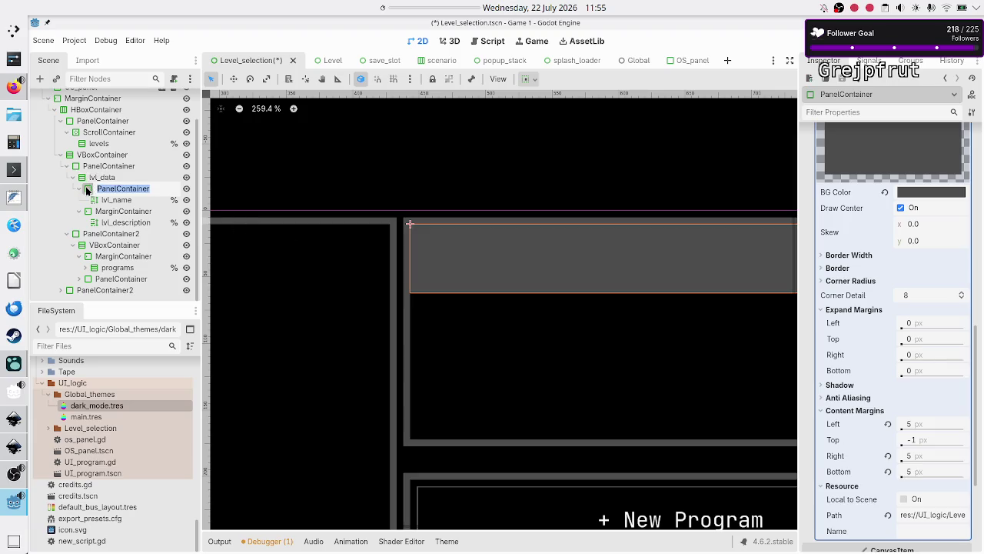
click(90, 188)
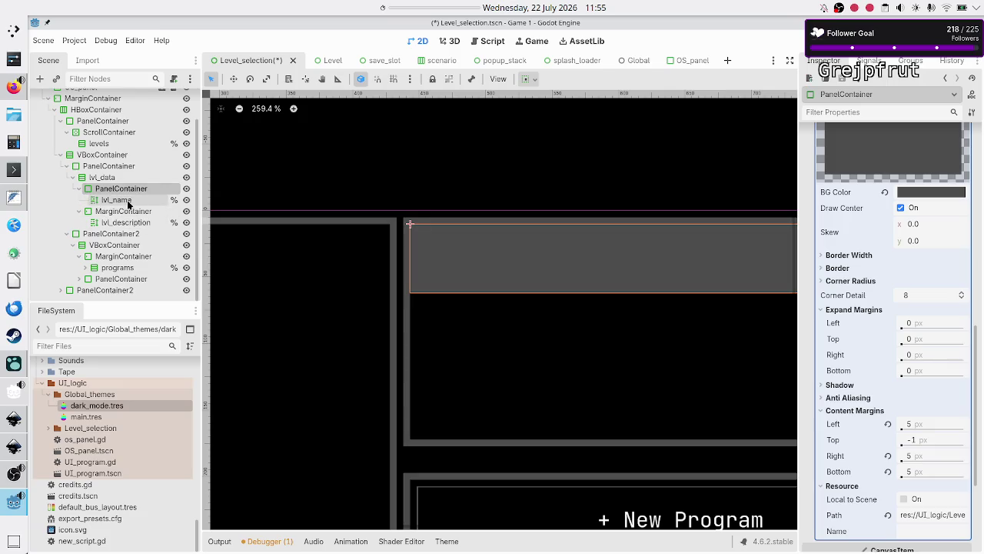
Inspect the lvl_name and lvl_description labels, then bring the Inkscape mockup to the front
click(127, 201)
click(131, 223)
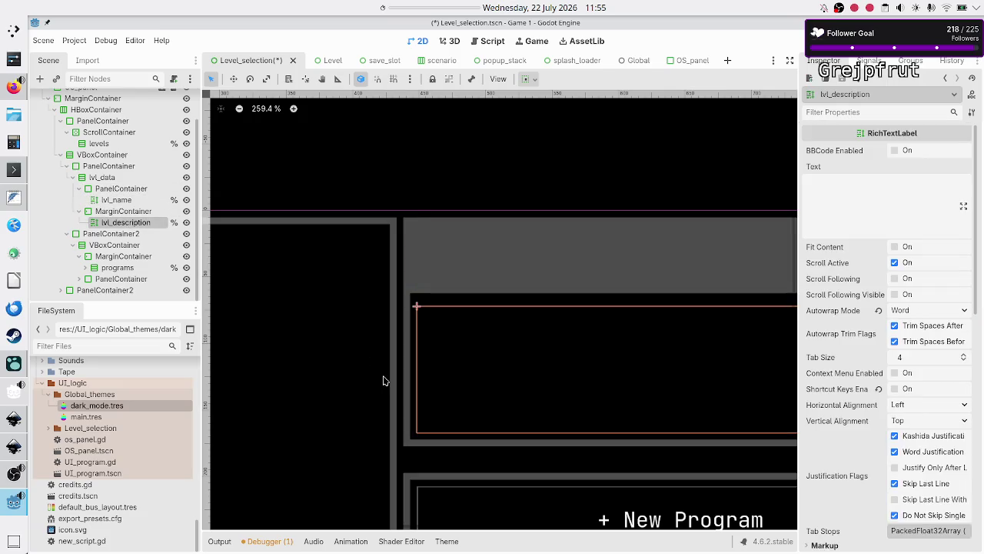
scroll(474, 355, down, 3)
scroll(473, 355, down, 10)
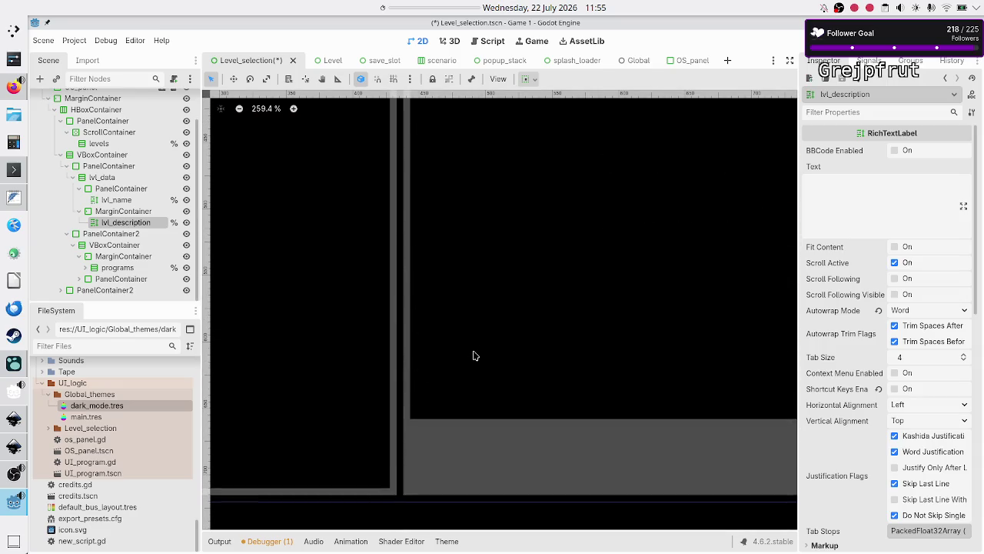
click(16, 450)
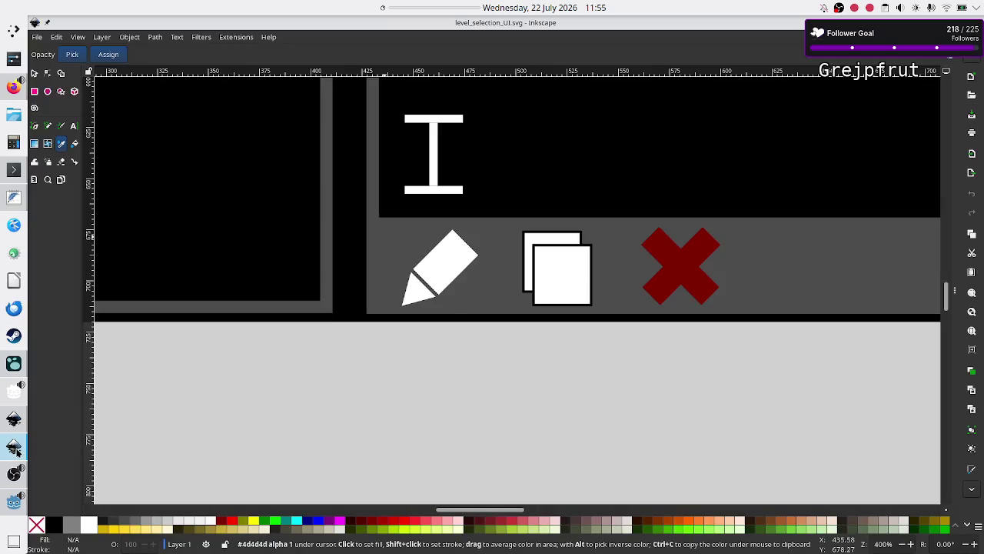
scroll(579, 196, down, 5)
scroll(579, 196, up, 5)
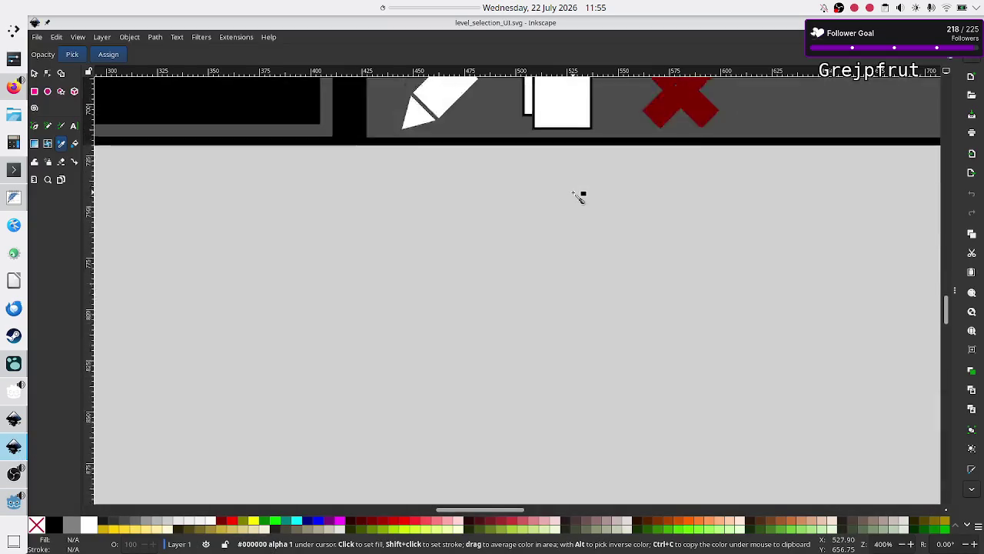
ctrl+scroll(579, 196, down, 8)
ctrl+scroll(579, 196, up, 6)
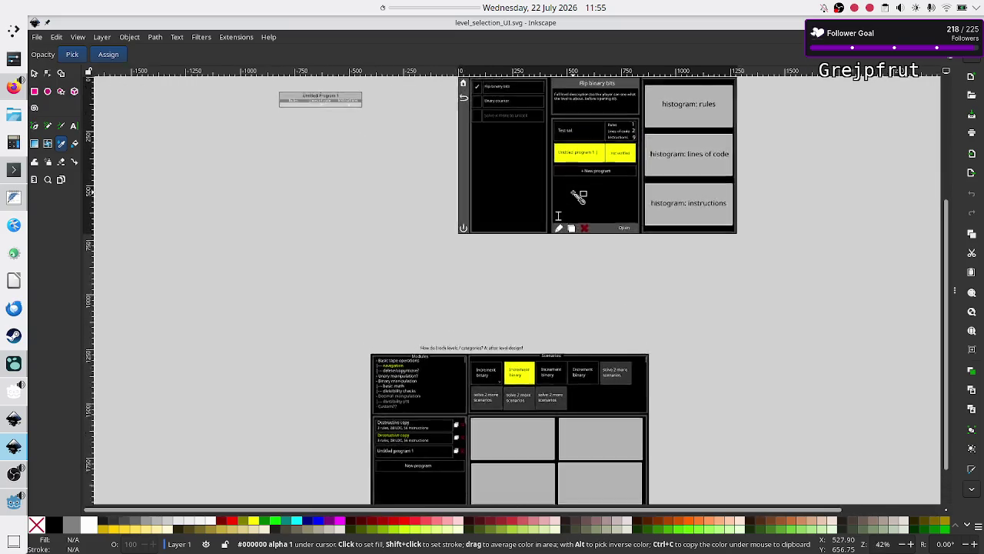
ctrl+scroll(579, 196, down, 8)
scroll(578, 196, up, 7)
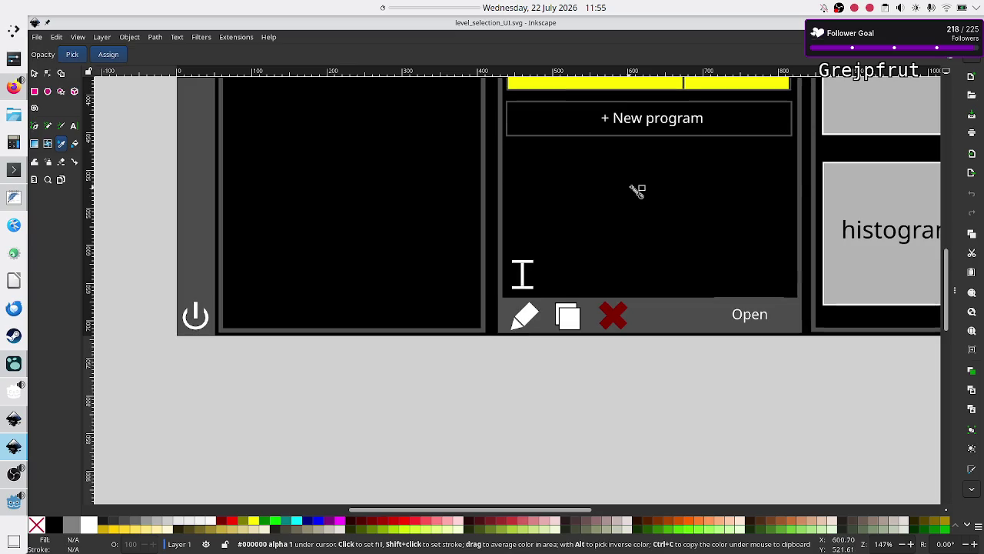
scroll(642, 192, up, 1)
scroll(642, 192, up, 5)
scroll(642, 192, down, 6)
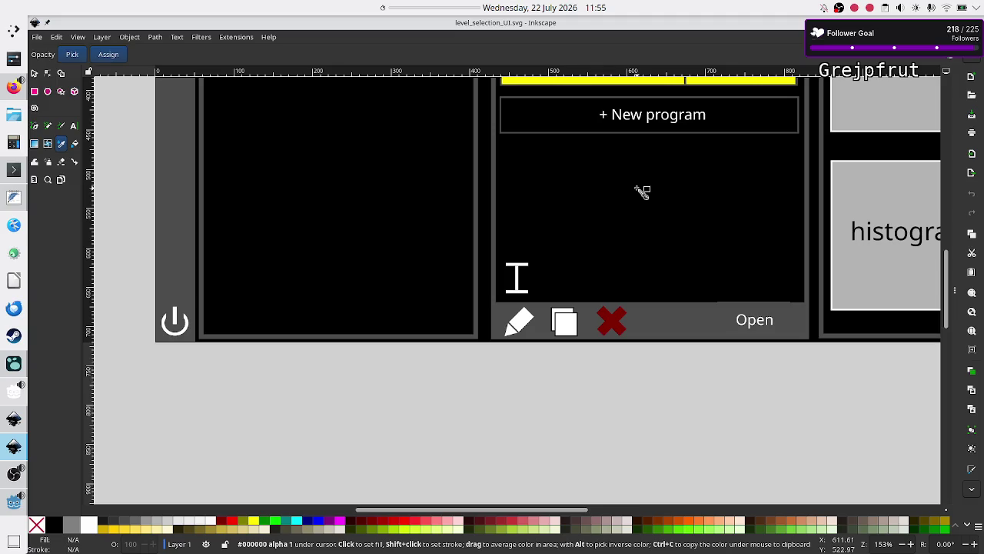
scroll(642, 193, up, 7)
scroll(642, 192, down, 2)
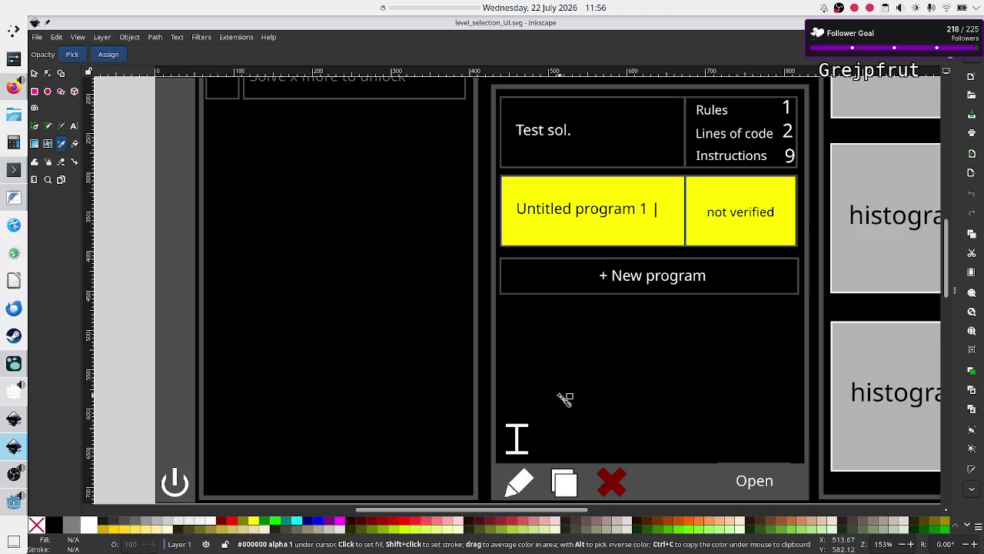
Switch from the Inkscape level-selection mockup to the Godot editor
key(alt+Tab)
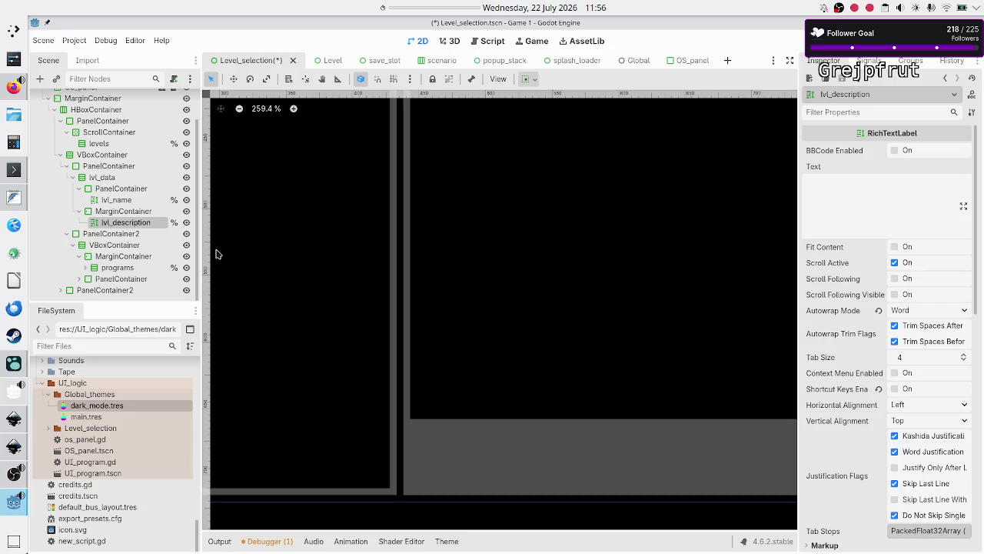
Give the panel beneath the programs list 5 px left and right content margins
click(115, 291)
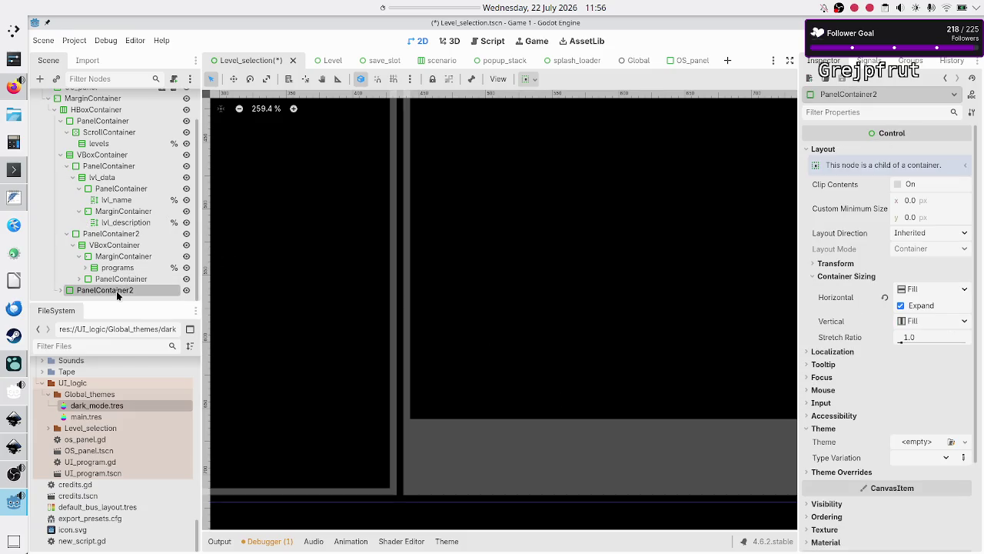
click(119, 235)
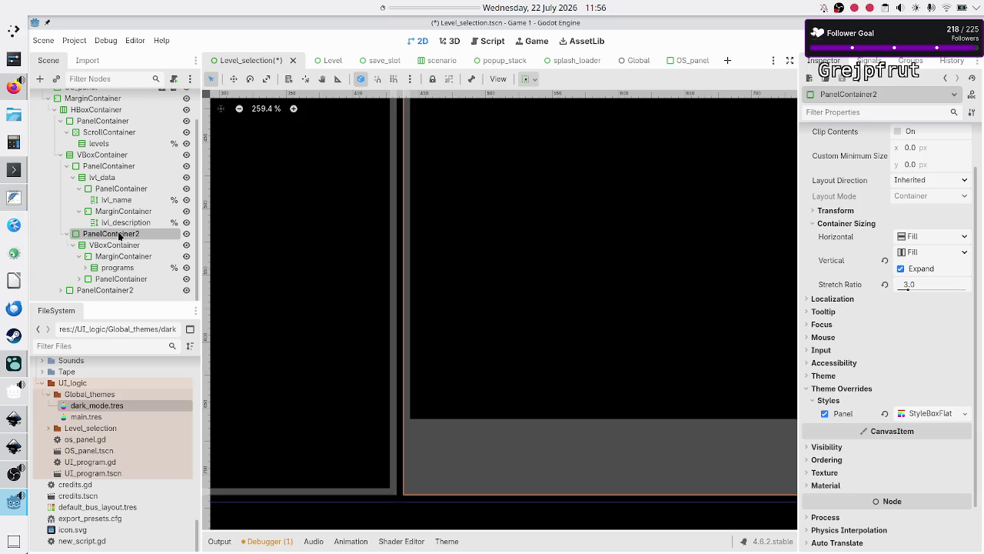
click(123, 279)
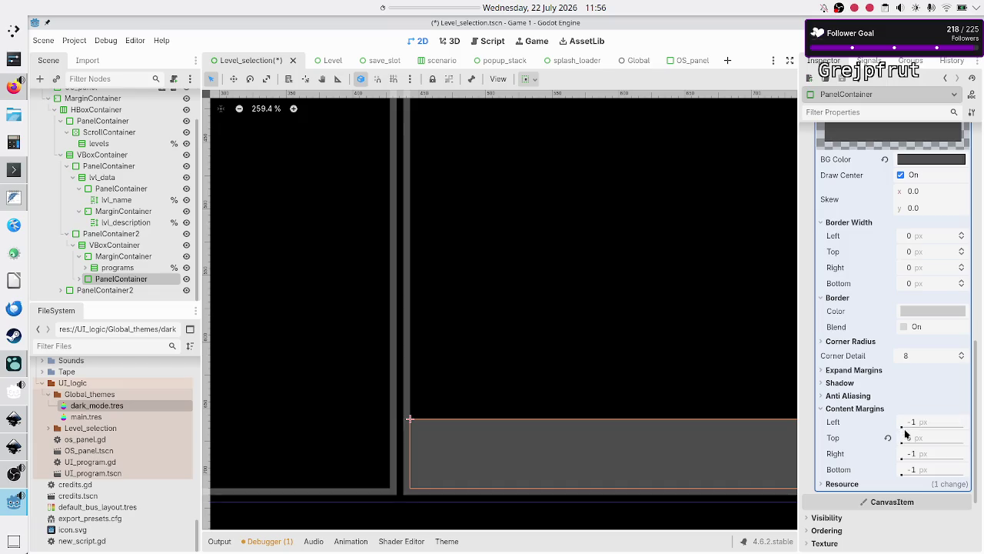
click(924, 424)
text(5)
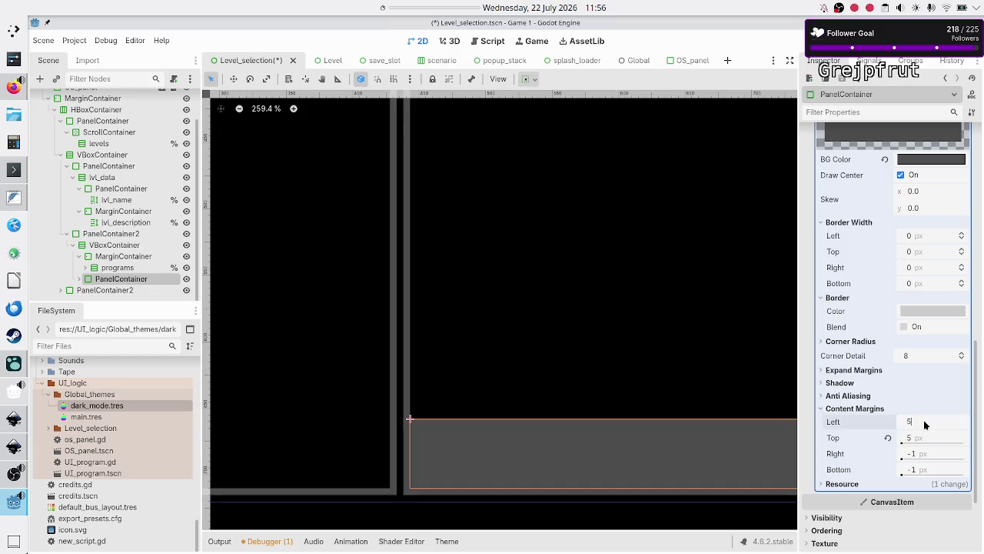
key(Return)
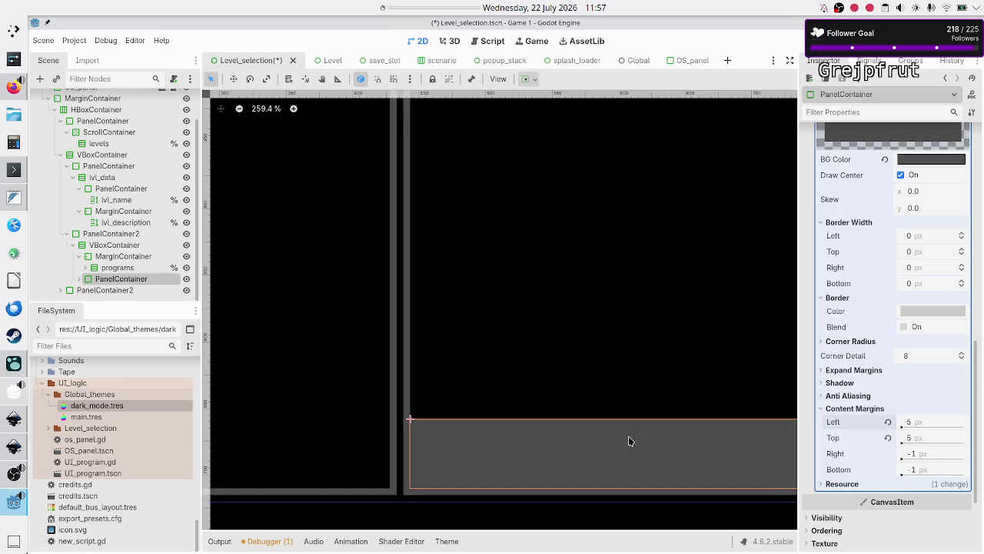
click(918, 454)
text(5)
key(Return)
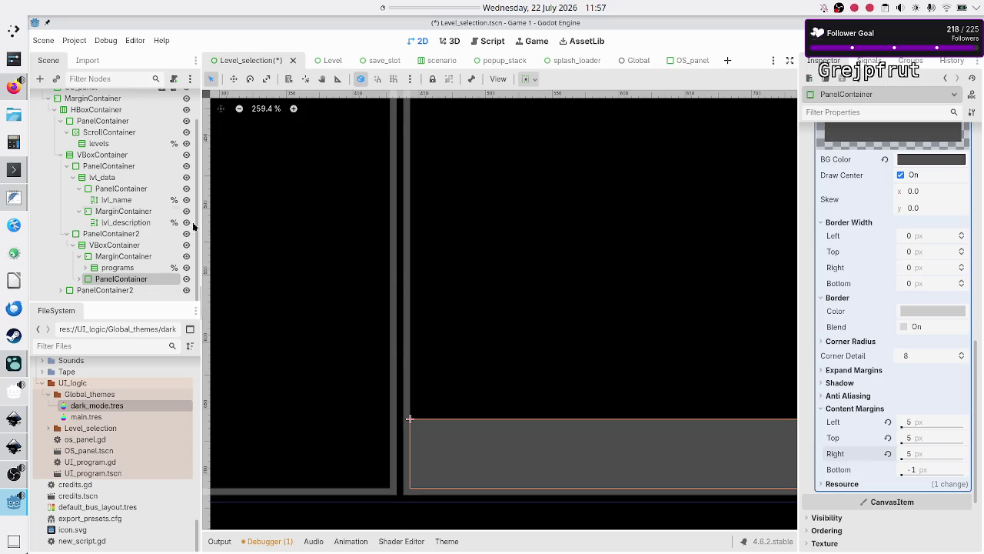
Compare against the lvl_data PanelContainer, reselect the lower panel, and save Level_selection
click(112, 192)
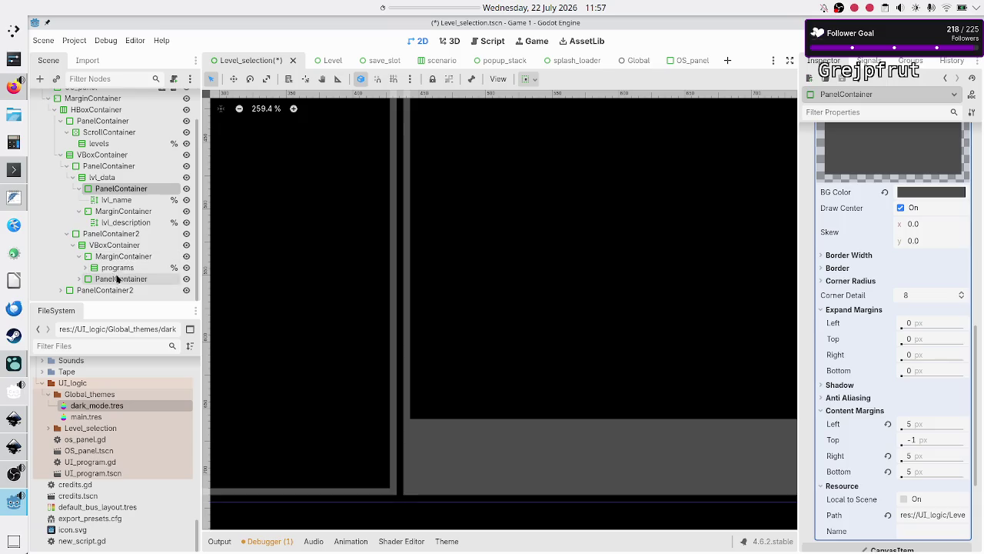
click(119, 280)
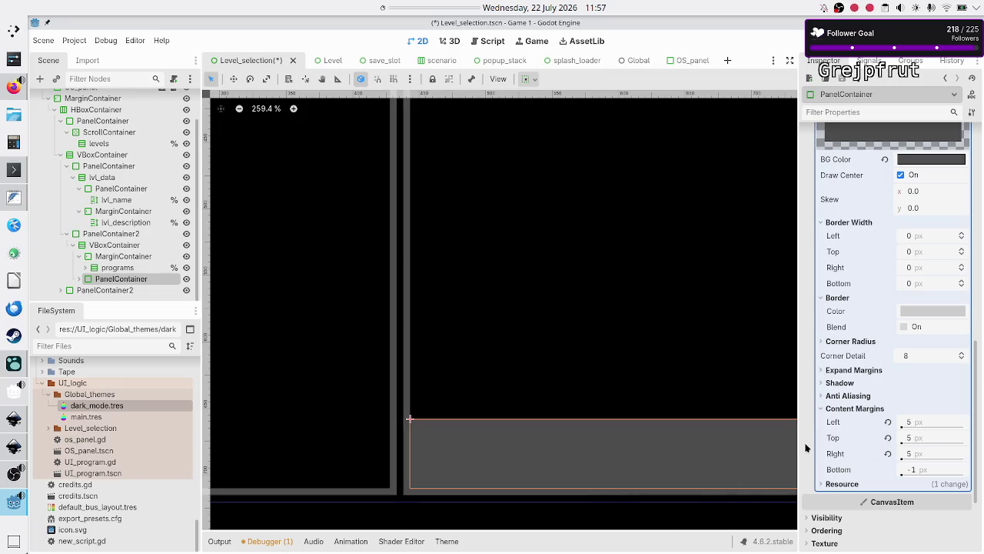
key(ctrl+s)
scroll(841, 287, up, 5)
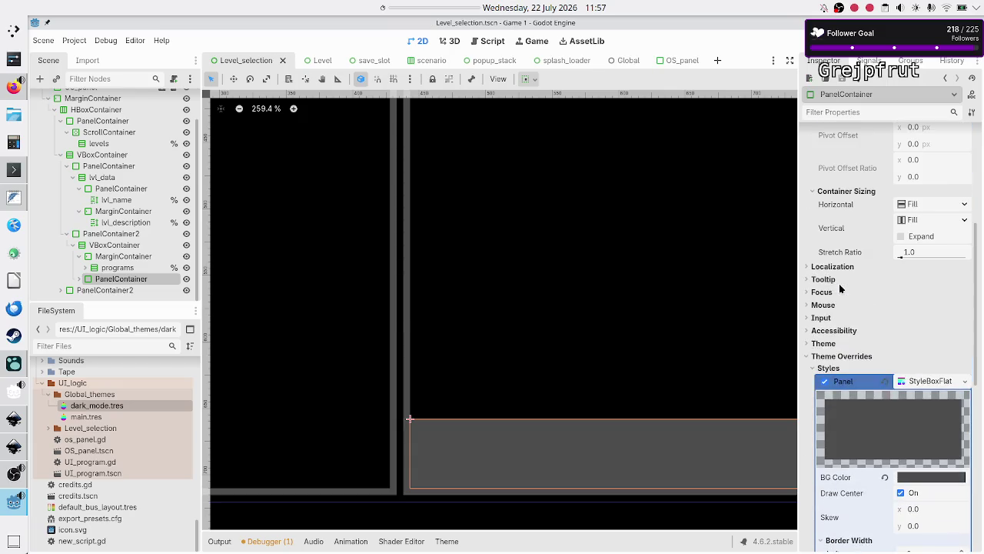
Collapse the panel's StyleBoxFlat settings and expand the panel to select its HBoxContainer child
click(939, 381)
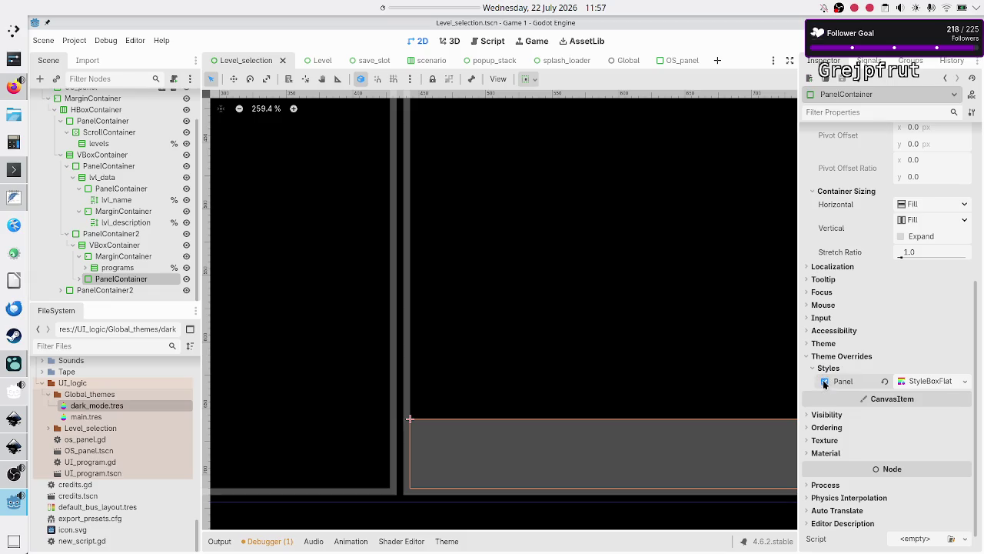
click(79, 279)
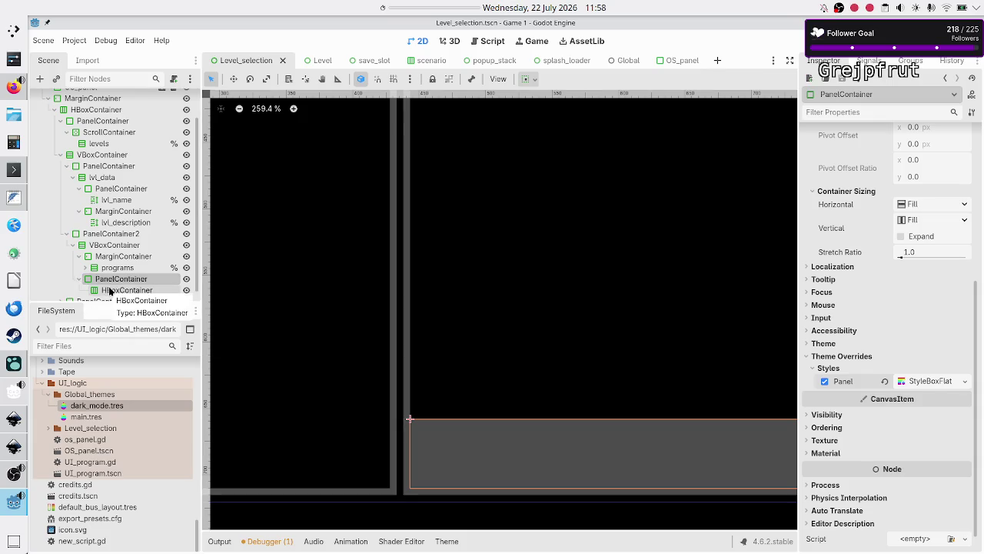
ctrl+click(110, 290)
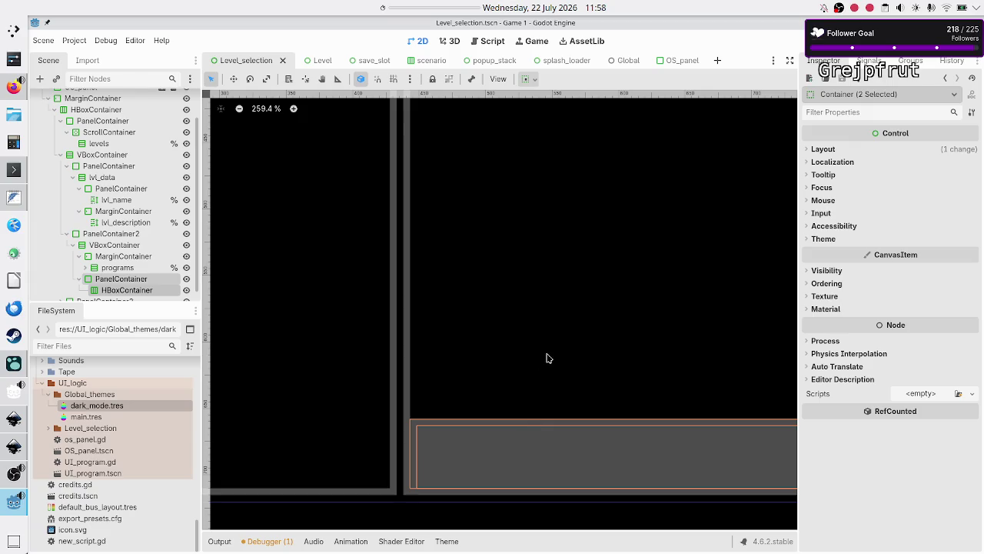
scroll(548, 359, up, 3)
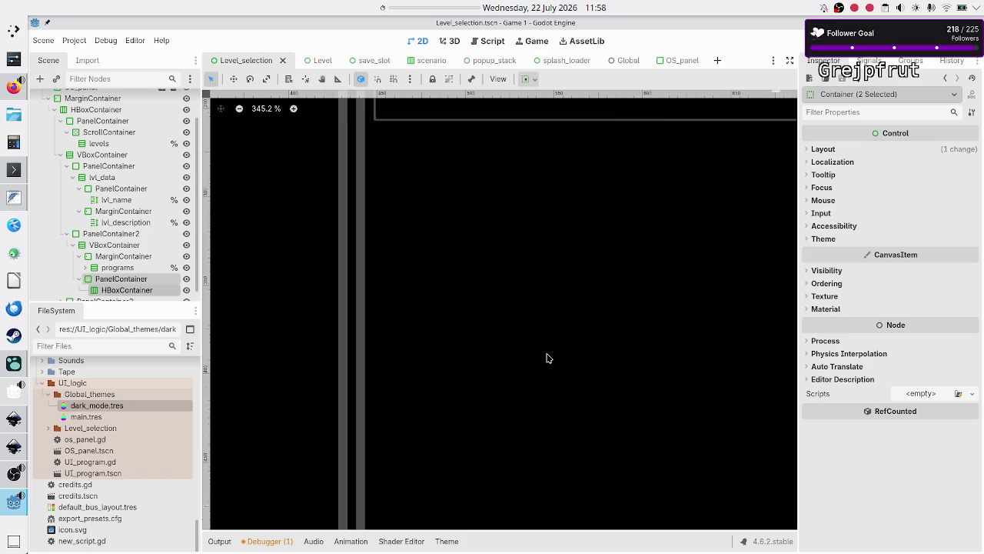
scroll(548, 359, up, 3)
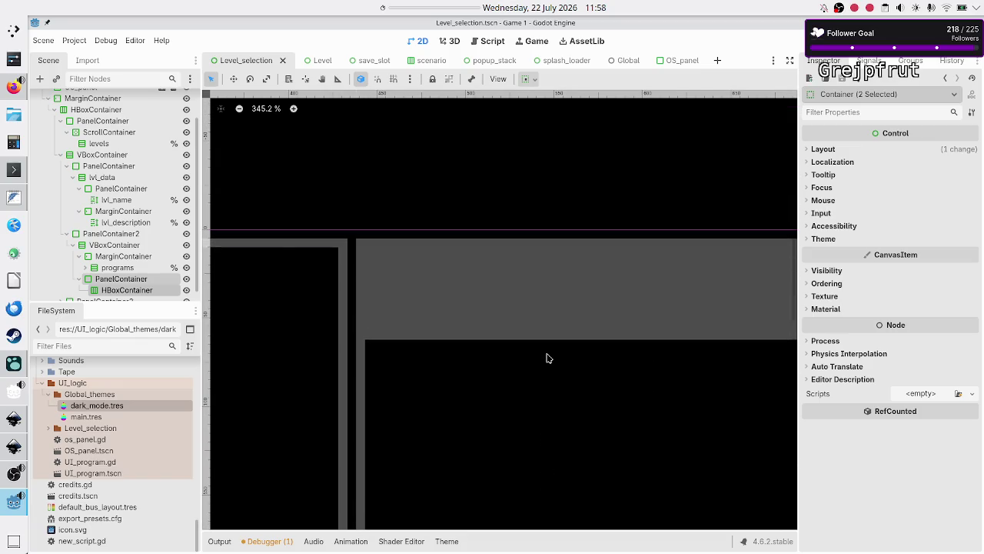
click(119, 167)
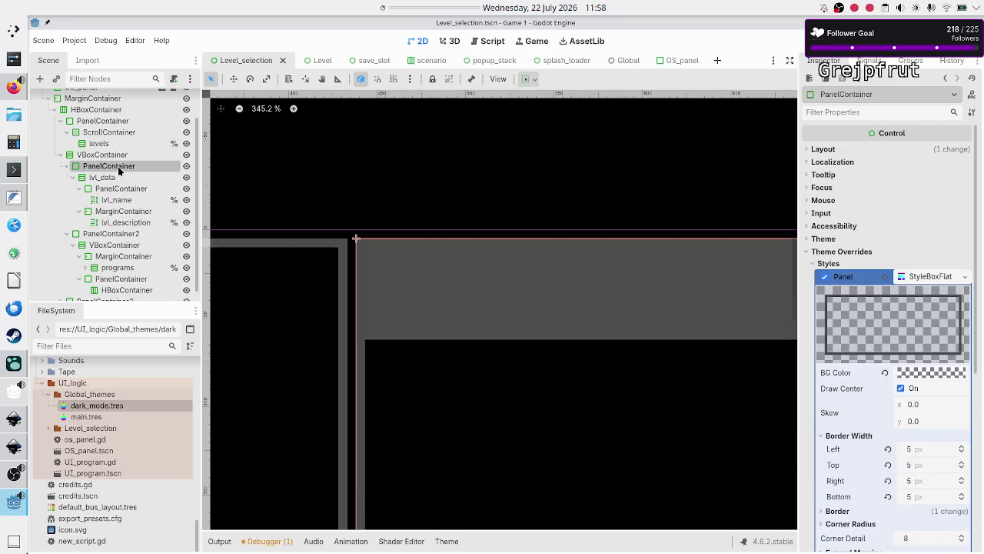
click(117, 188)
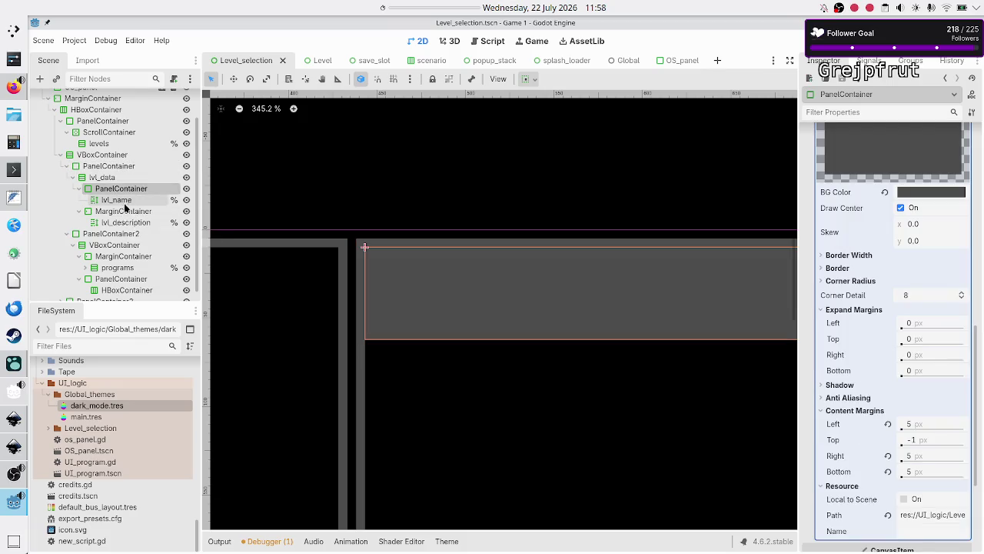
ctrl+click(121, 212)
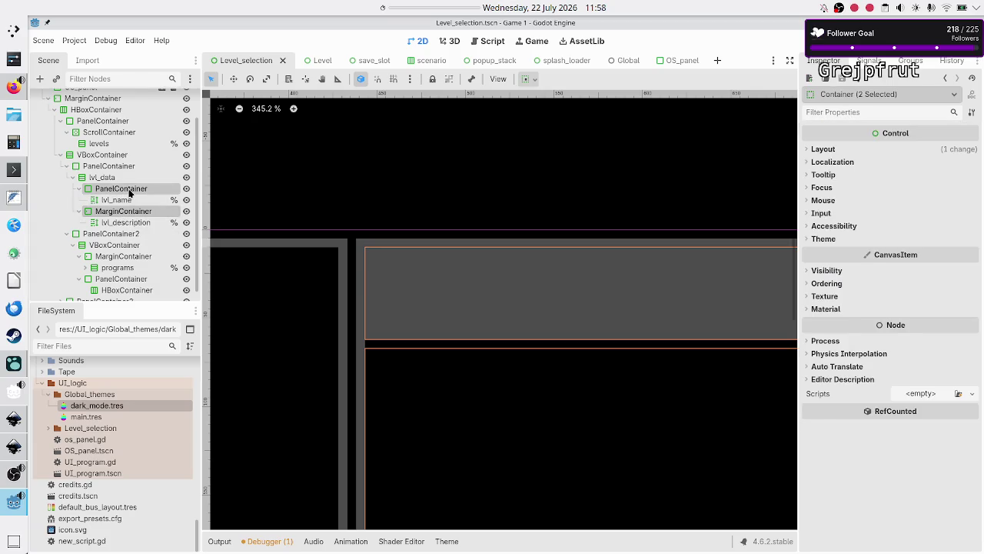
click(131, 192)
ctrl+click(125, 201)
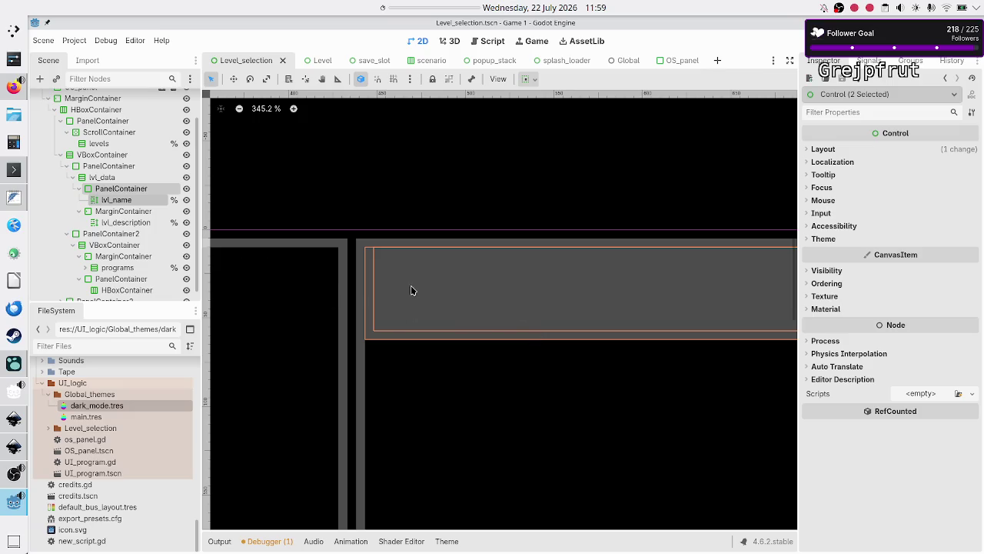
scroll(410, 285, down, 10)
scroll(411, 288, down, 5)
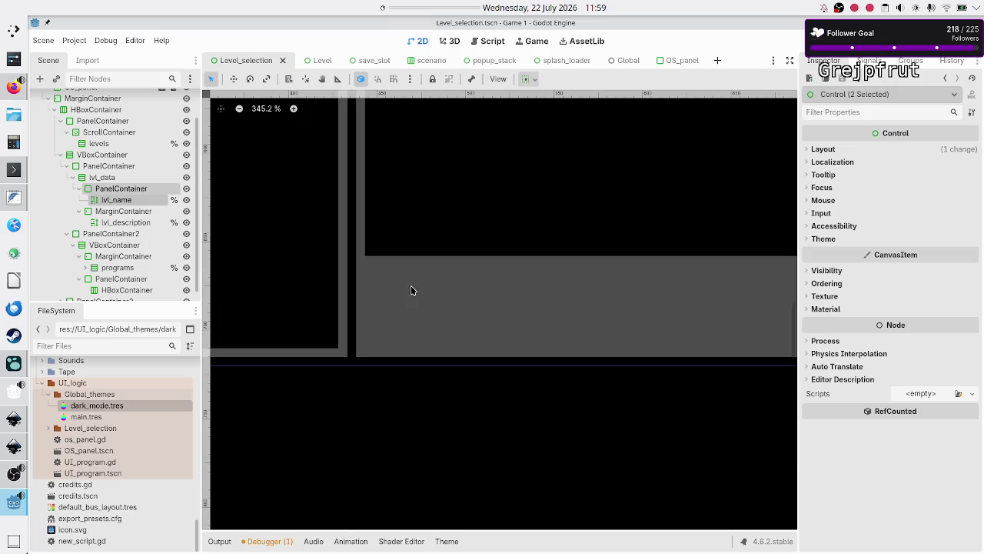
scroll(65, 235, down, 1)
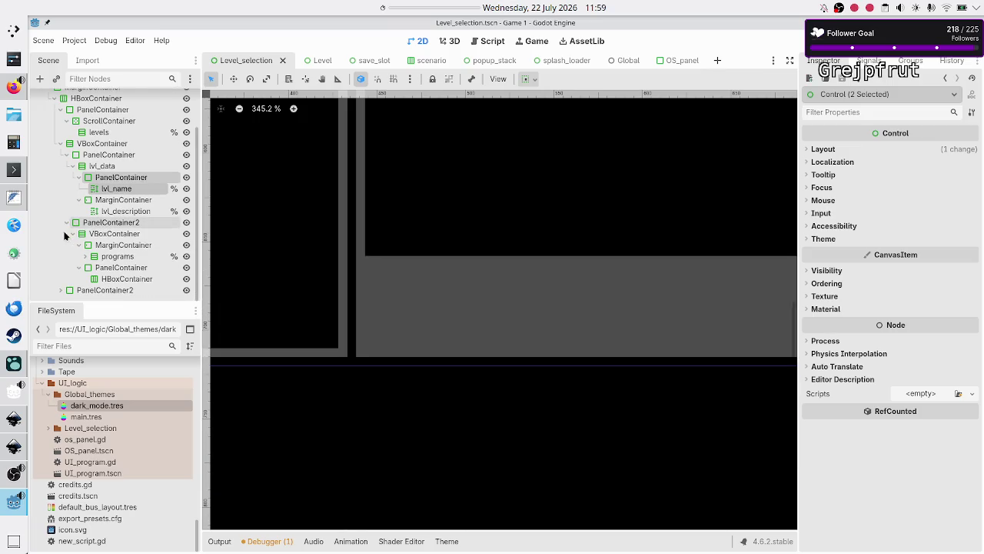
click(112, 269)
ctrl+click(116, 280)
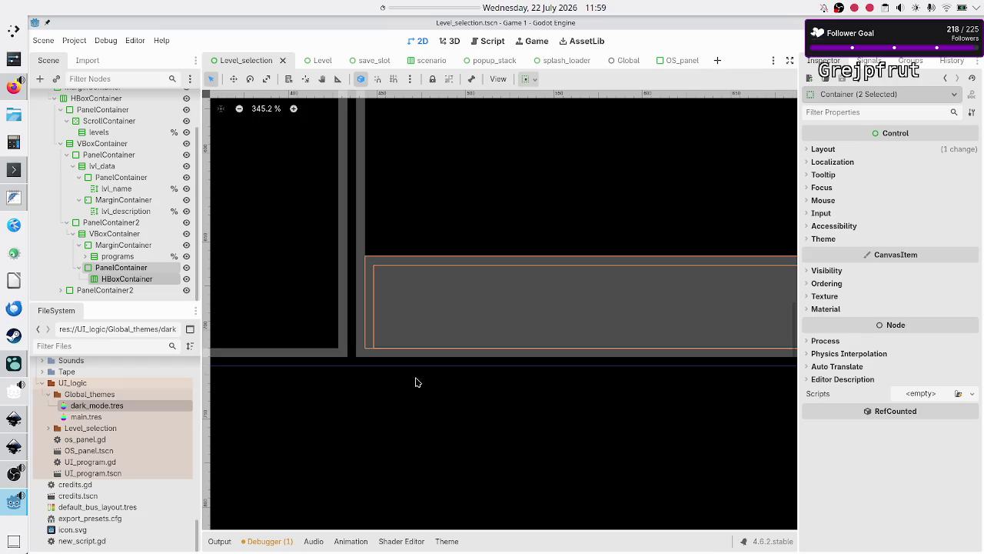
click(325, 446)
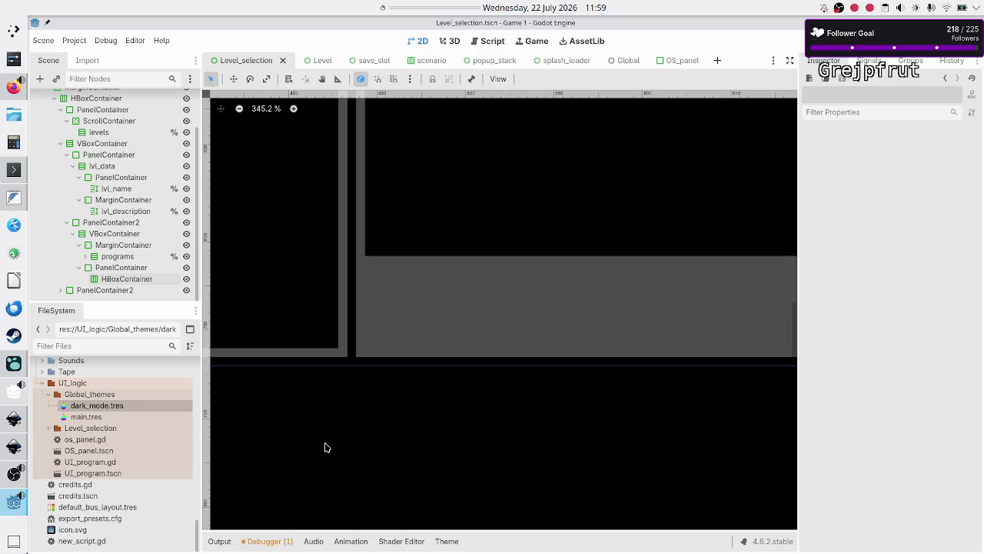
click(133, 268)
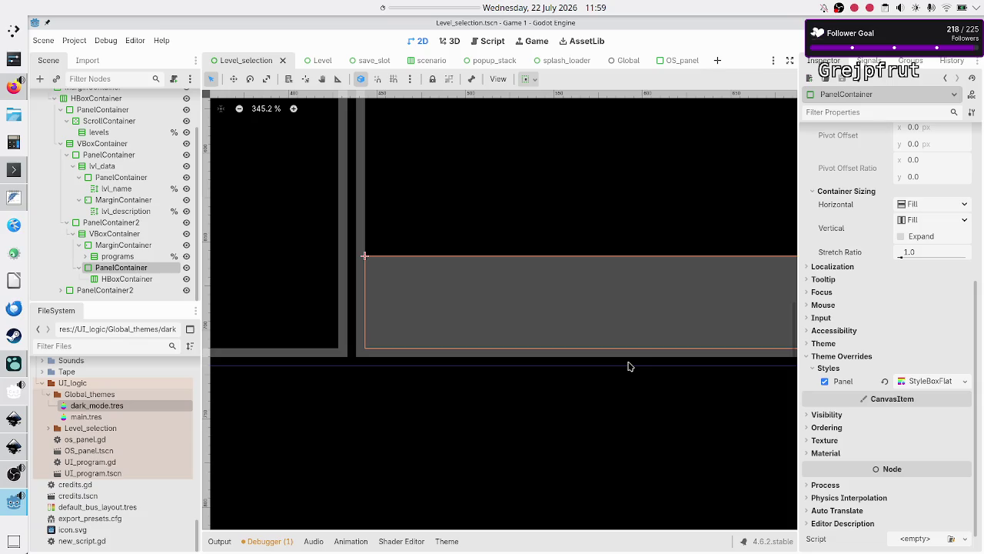
mouse_move(593, 5)
click(122, 279)
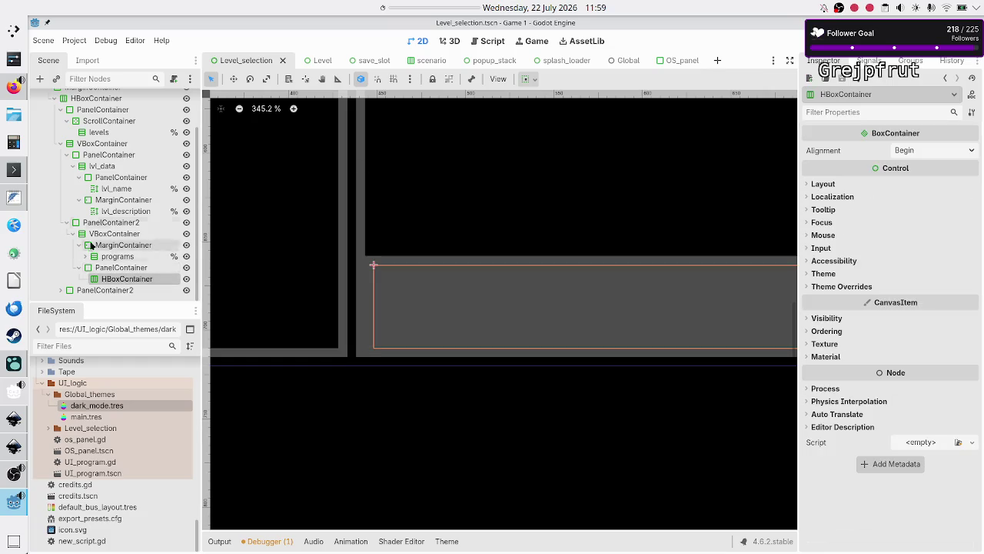
key(alt+Tab)
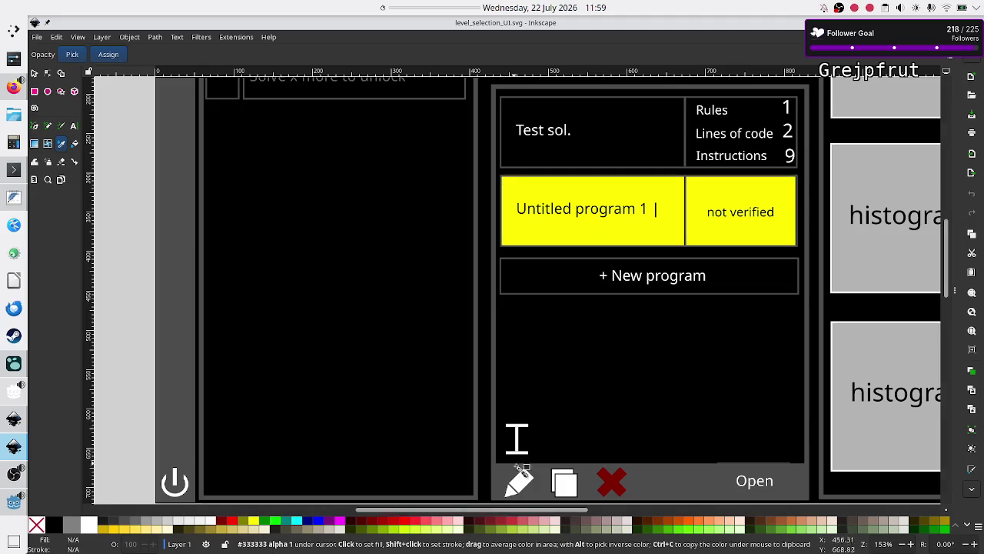
key(alt+Tab)
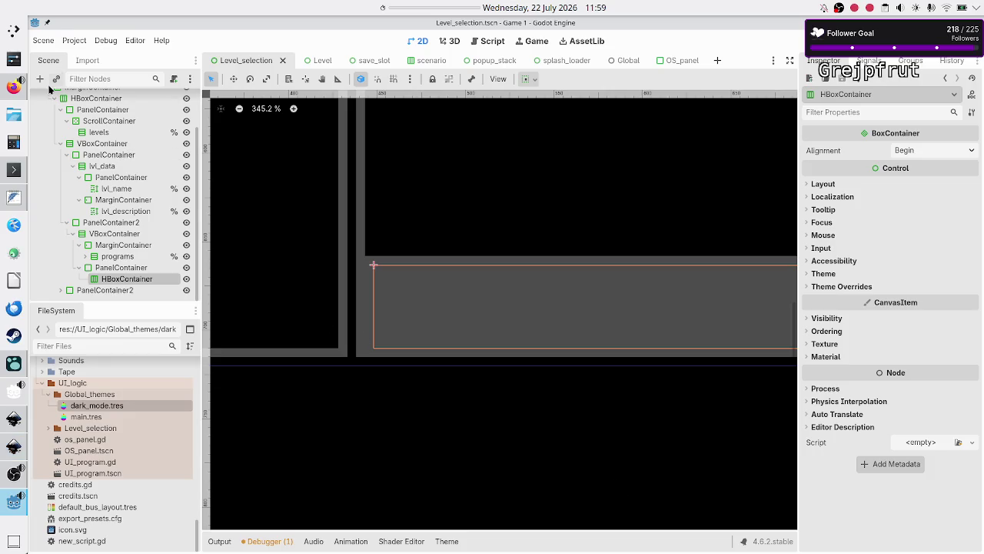
Add three TextureButton children under the HBoxContainer
click(40, 78)
text(textr)
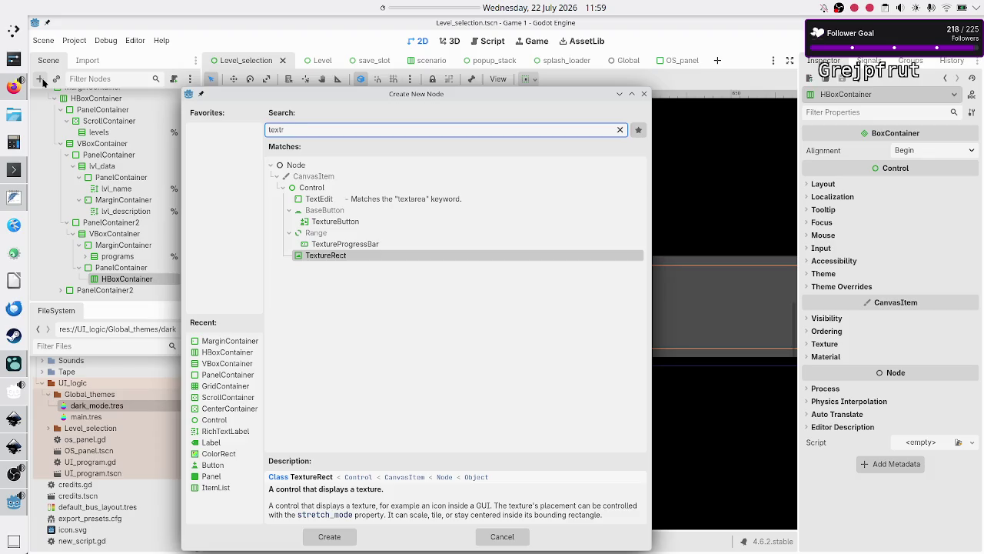
key(Up)
key(Up)
key(Up)
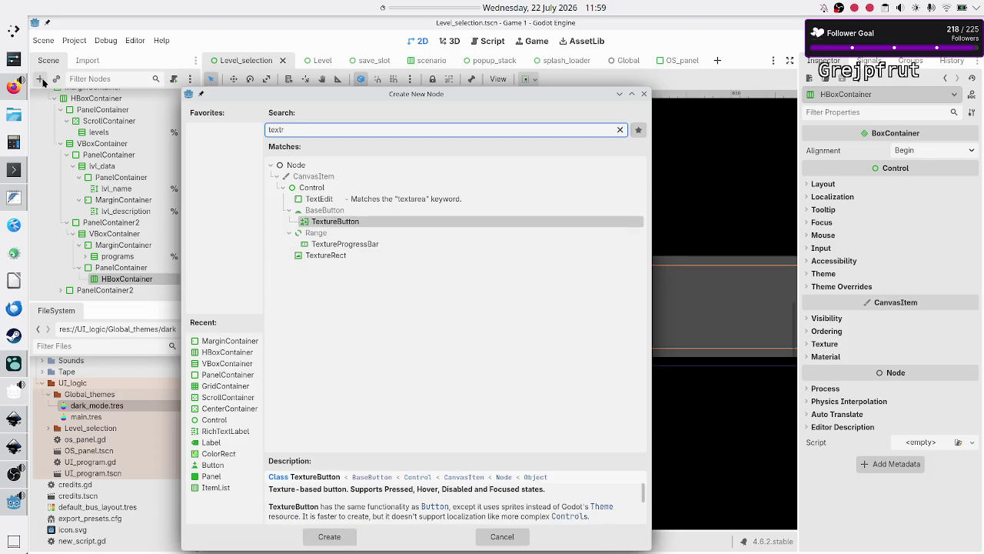
key(Return)
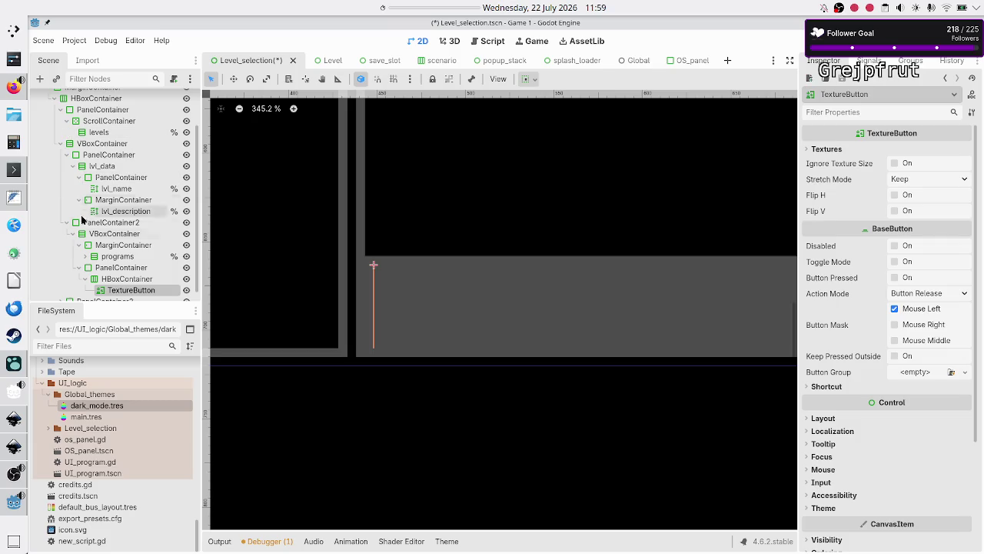
click(114, 278)
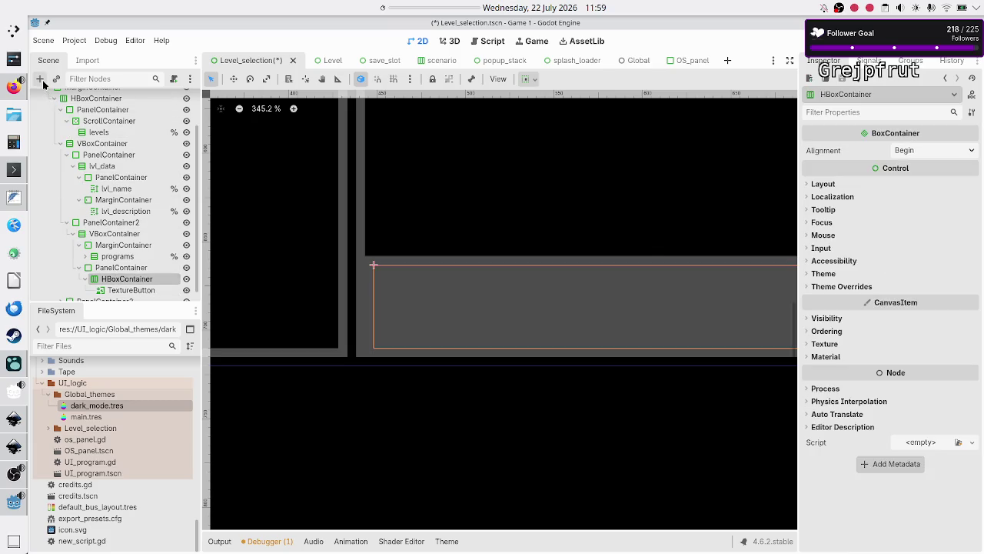
click(41, 79)
text(texture)
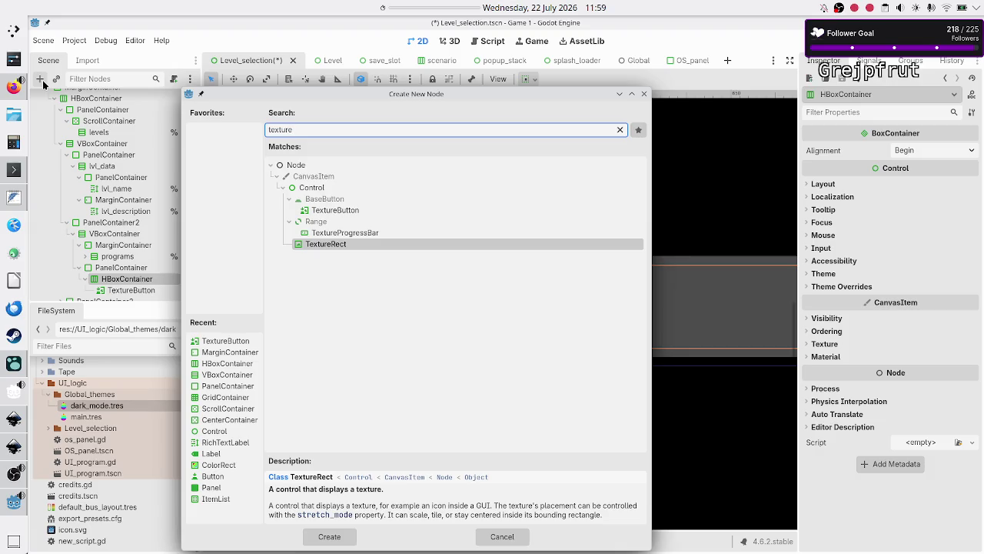
key(Up)
key(Up)
key(Up)
key(Return)
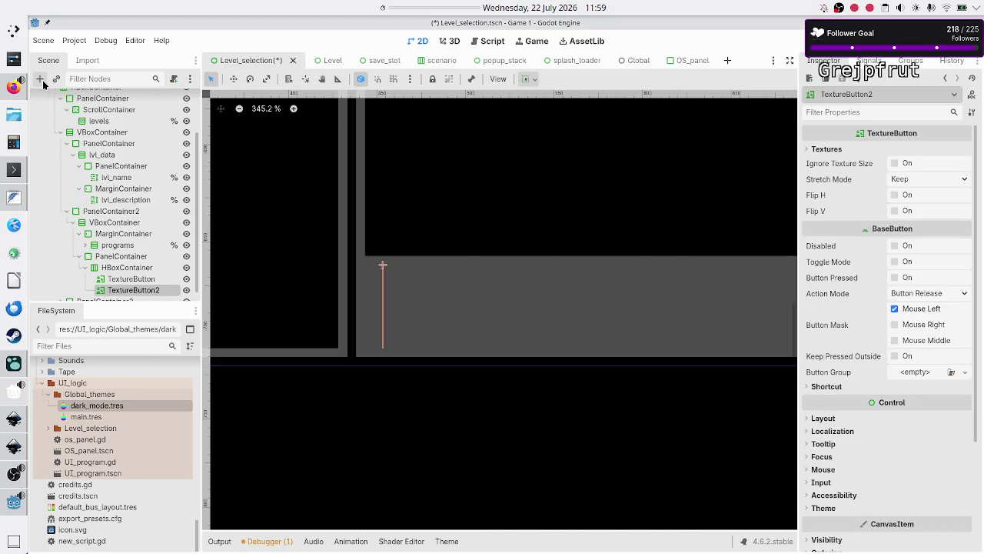
click(99, 267)
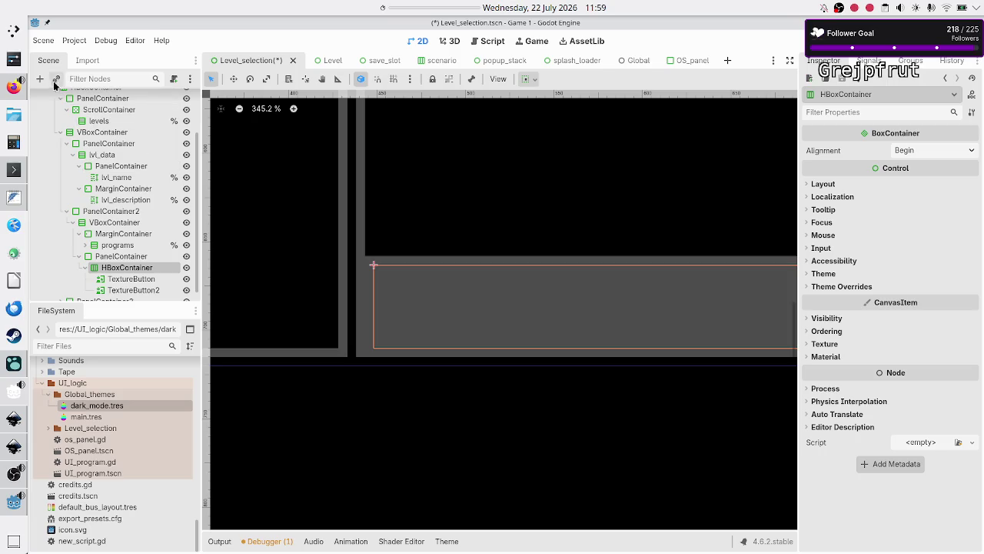
click(36, 79)
text(texture)
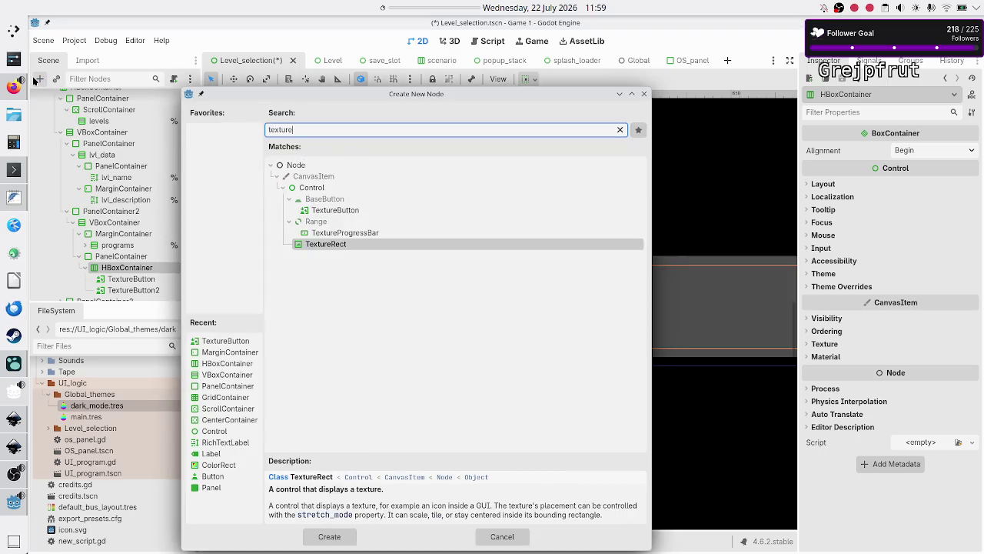
key(Up)
key(Up)
key(Up)
key(Return)
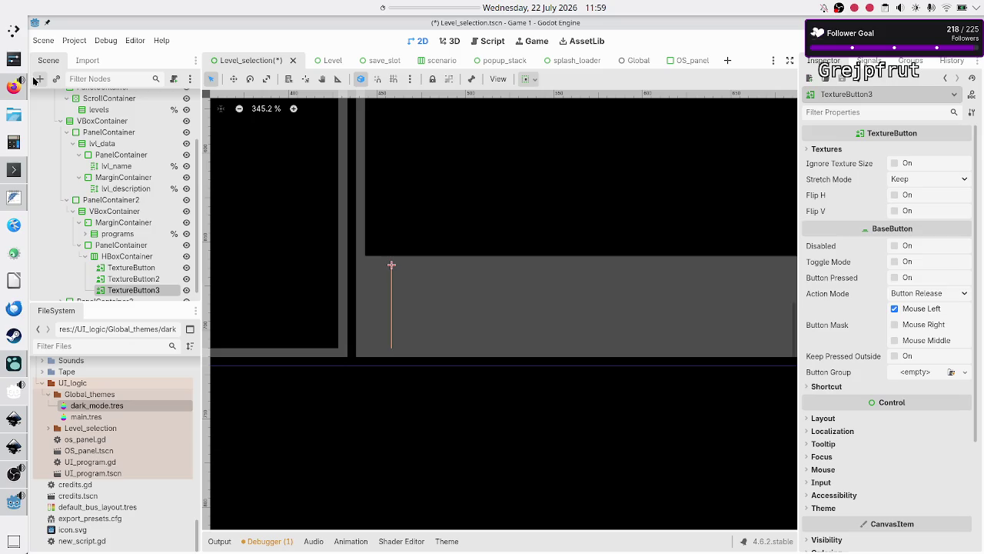
Add a Control spacer and a Button under the HBoxContainer after the TextureButtons
click(108, 256)
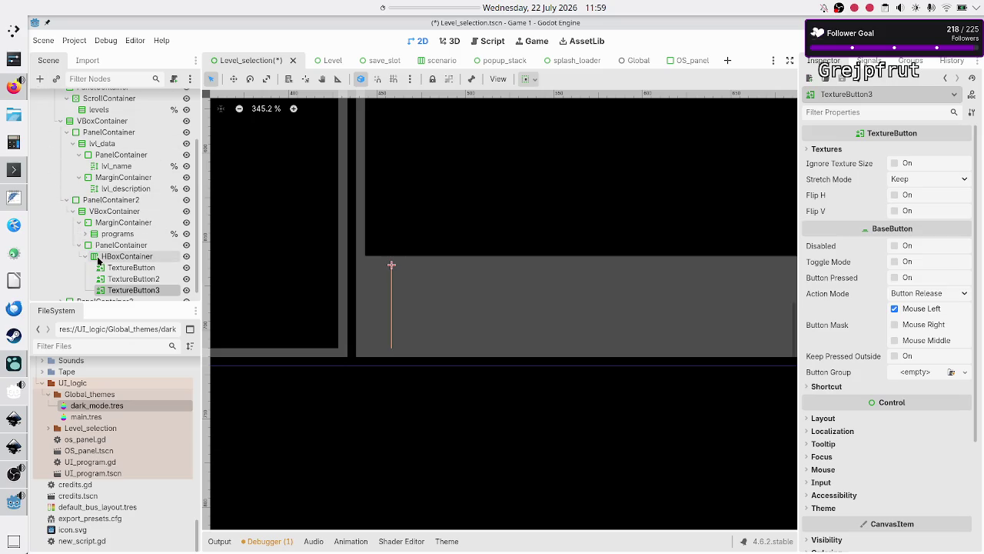
click(40, 79)
text(control)
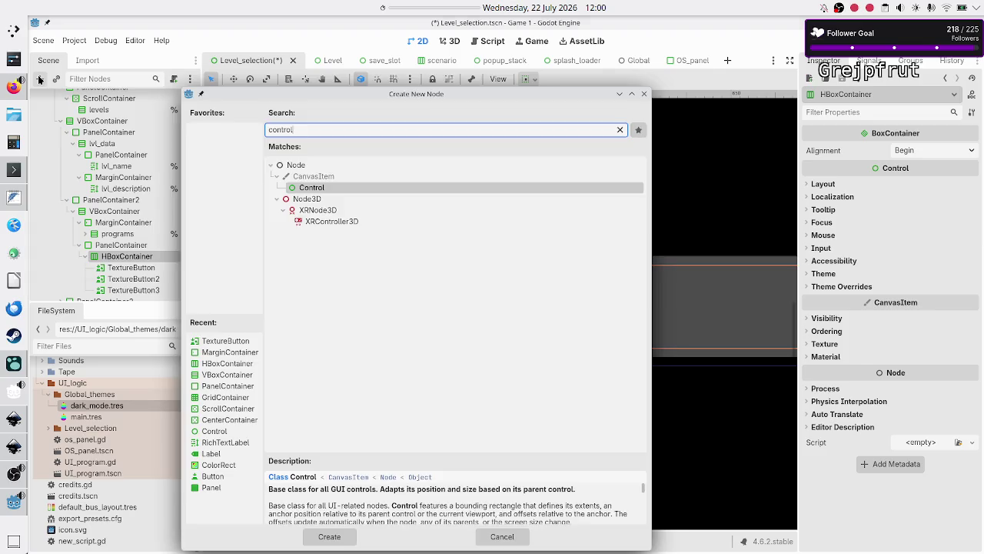
key(Return)
click(116, 244)
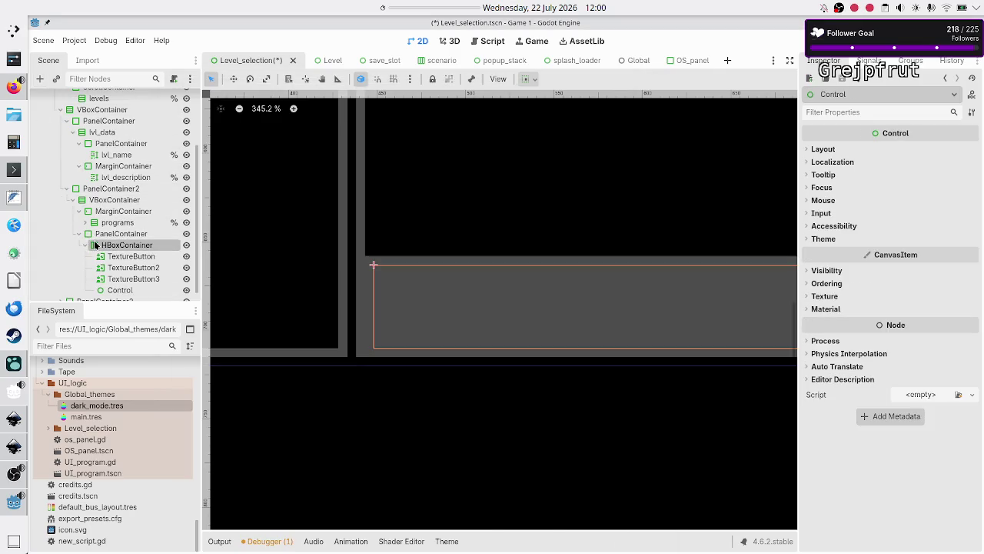
click(40, 79)
text(button)
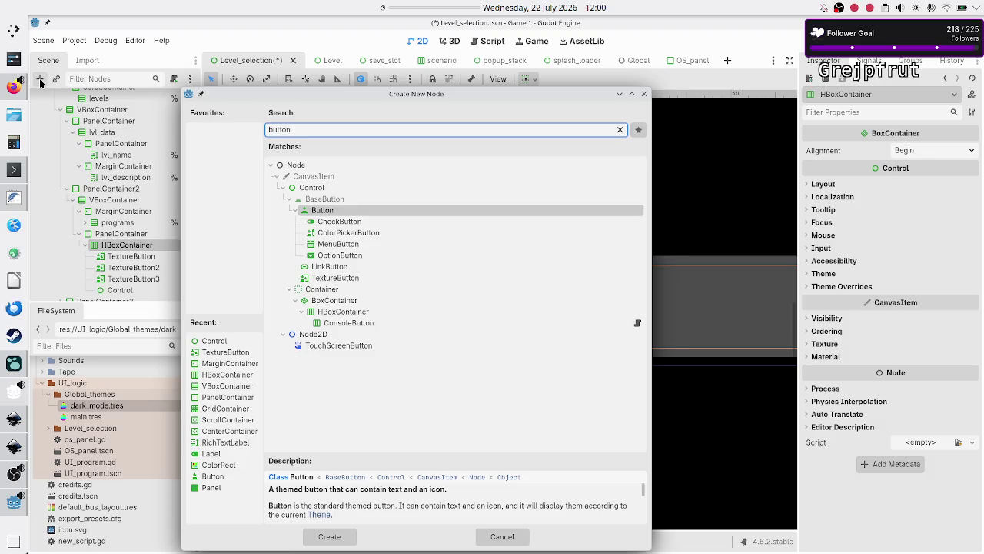
key(Return)
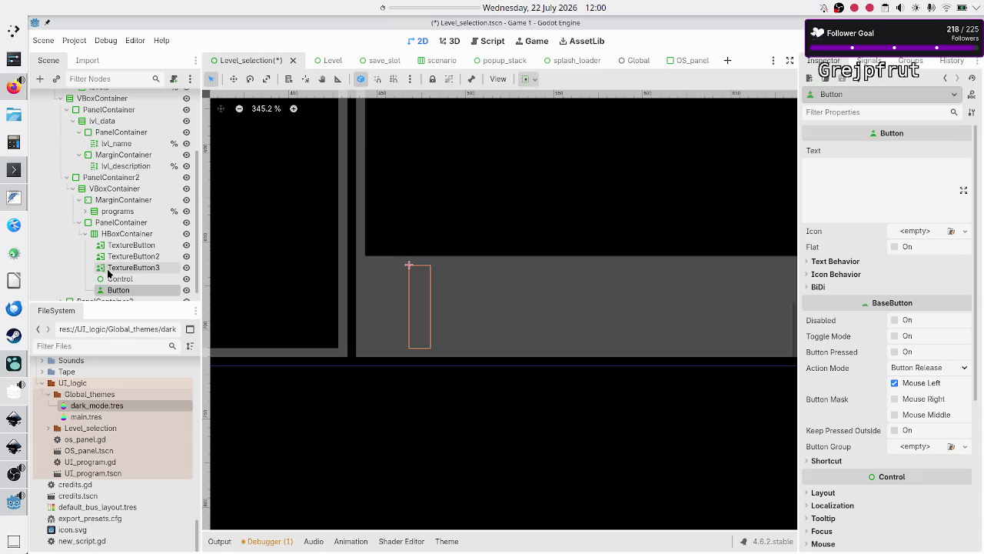
click(120, 280)
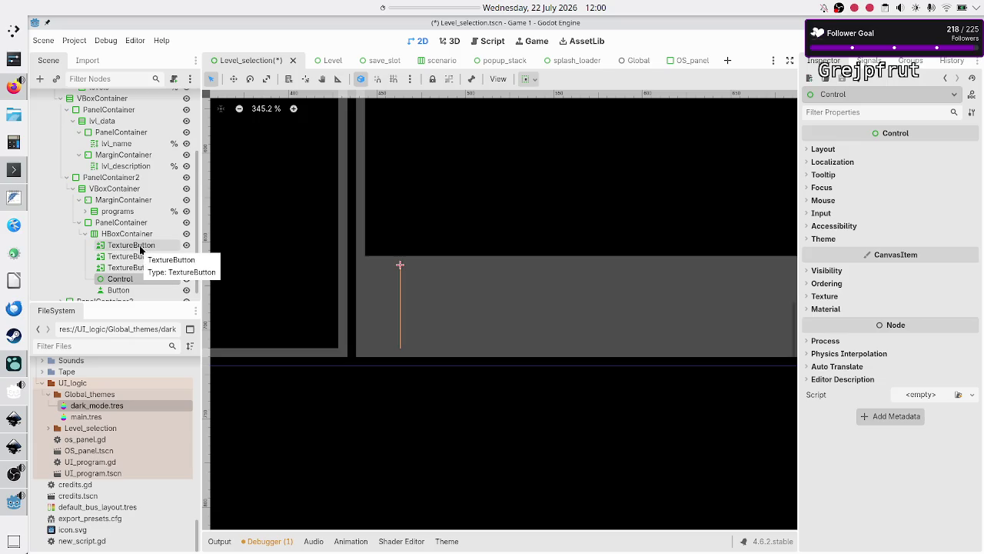
After checking the mockup, make the three TextureButtons ignore texture size with Keep Aspect Centered stretch
key(alt+Tab)
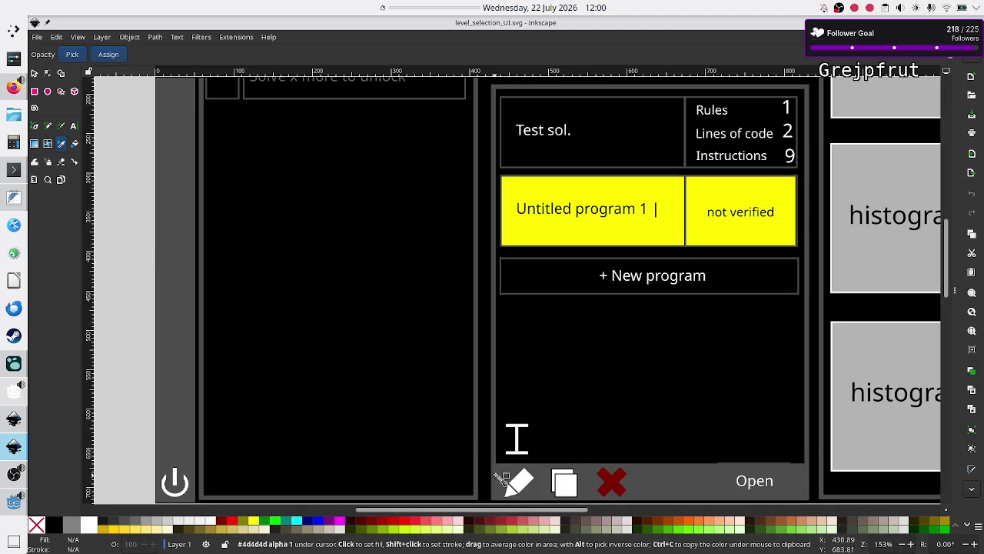
key(alt+Tab)
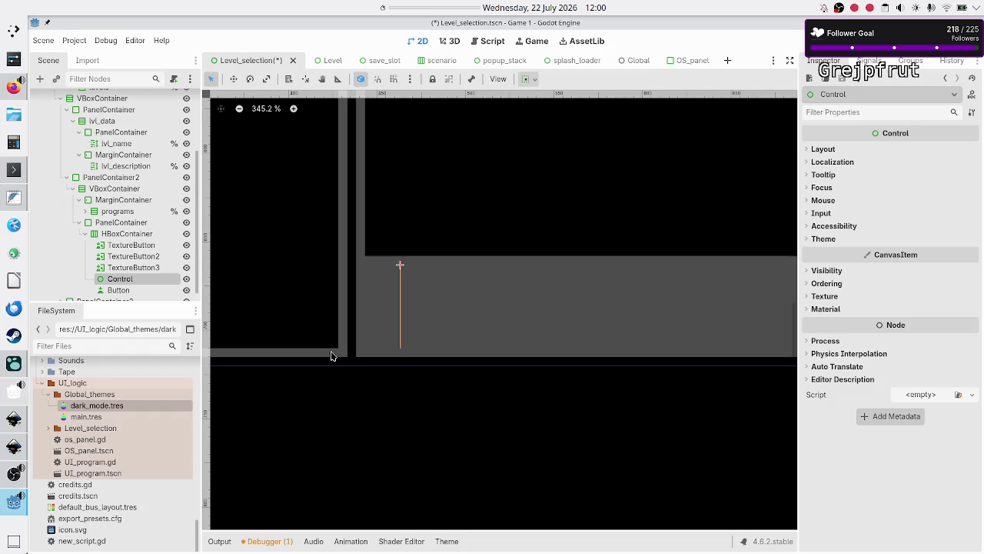
click(131, 245)
shift+click(135, 266)
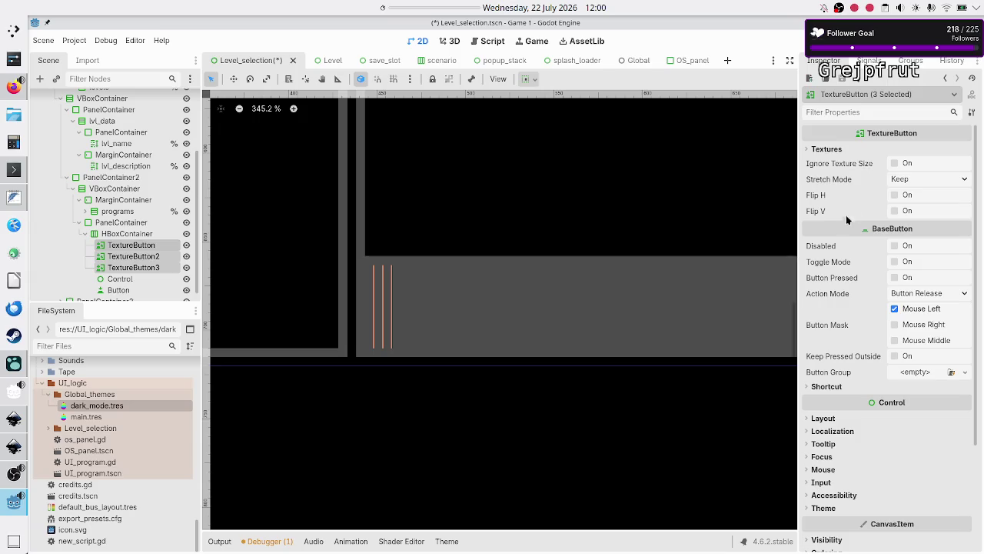
click(894, 164)
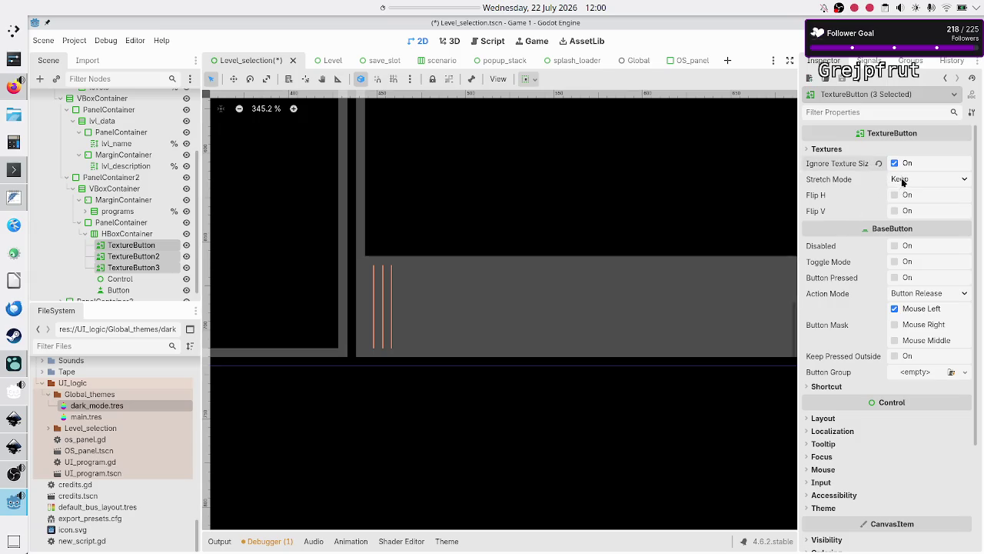
click(907, 178)
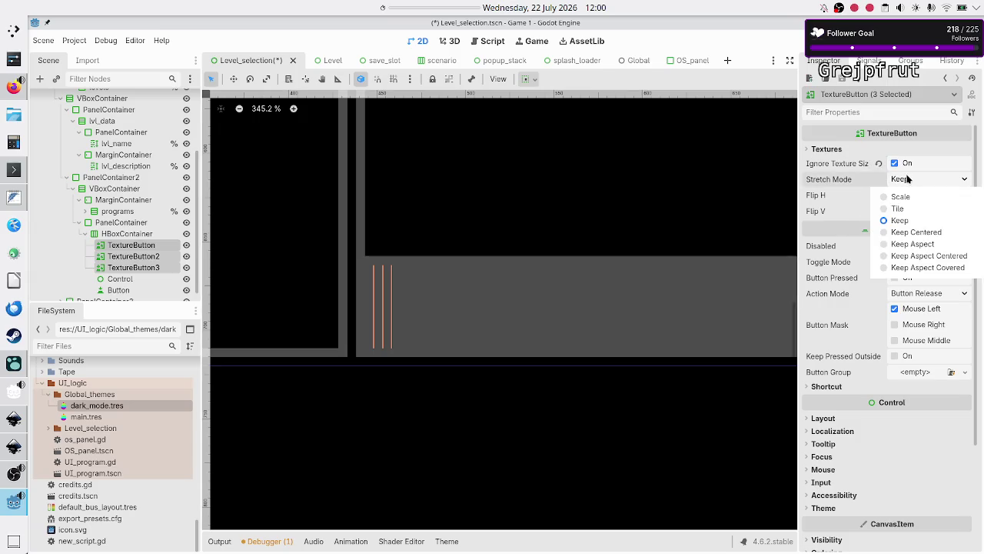
click(940, 255)
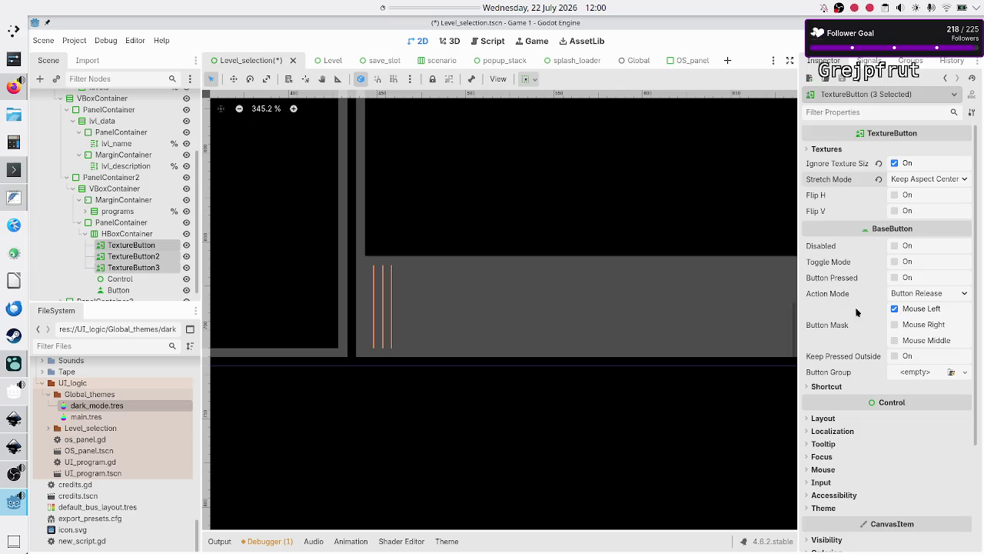
Set the TextureButtons' custom minimum width to 50 px
click(827, 418)
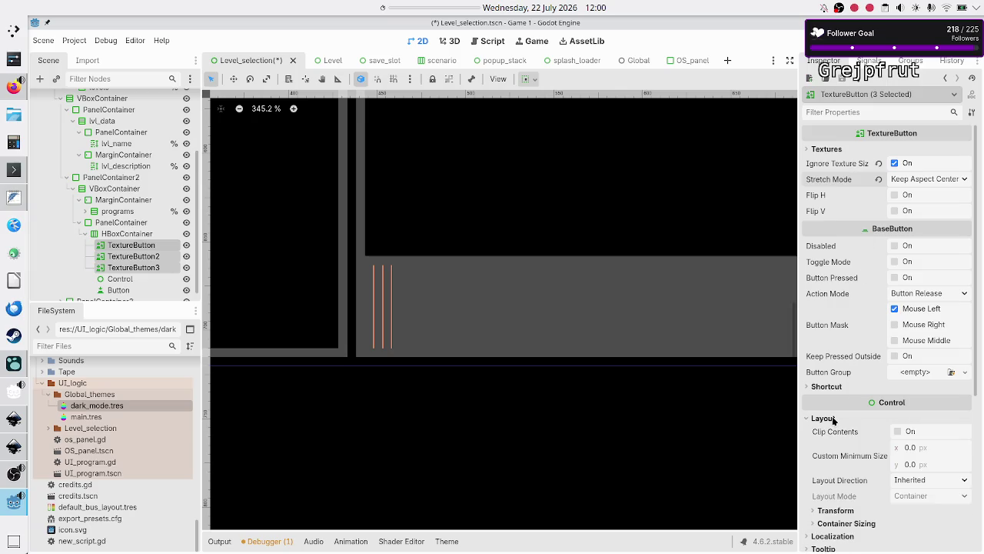
click(923, 452)
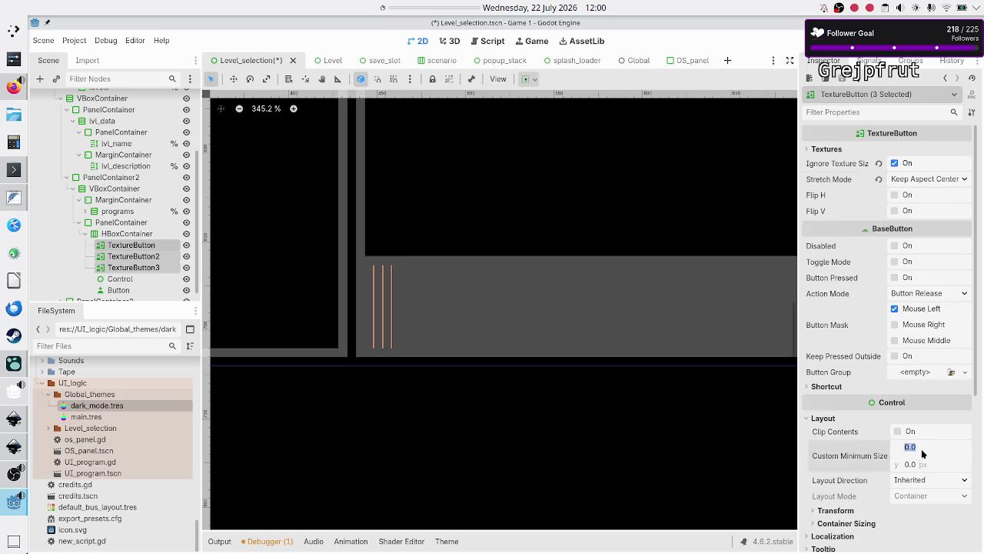
text(50)
key(Return)
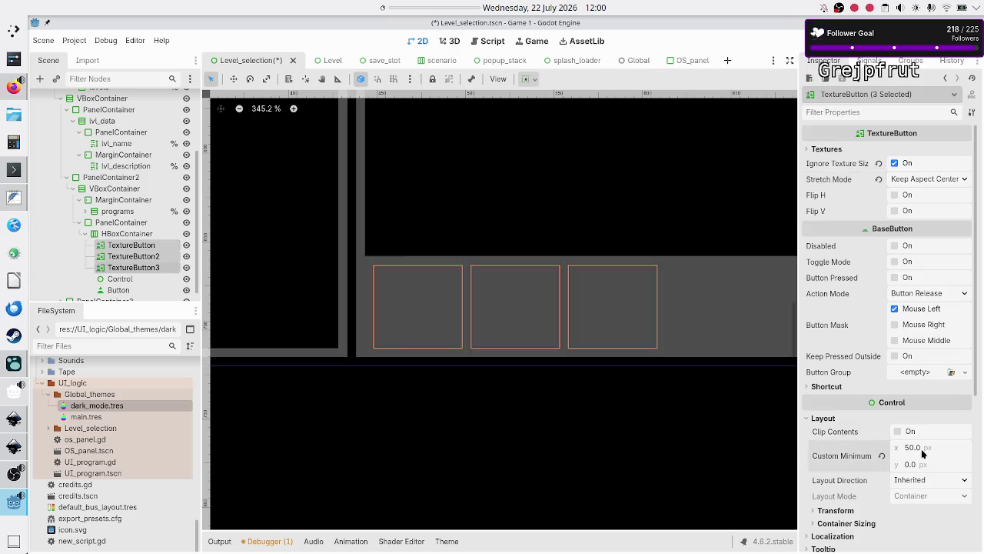
scroll(666, 332, down, 2)
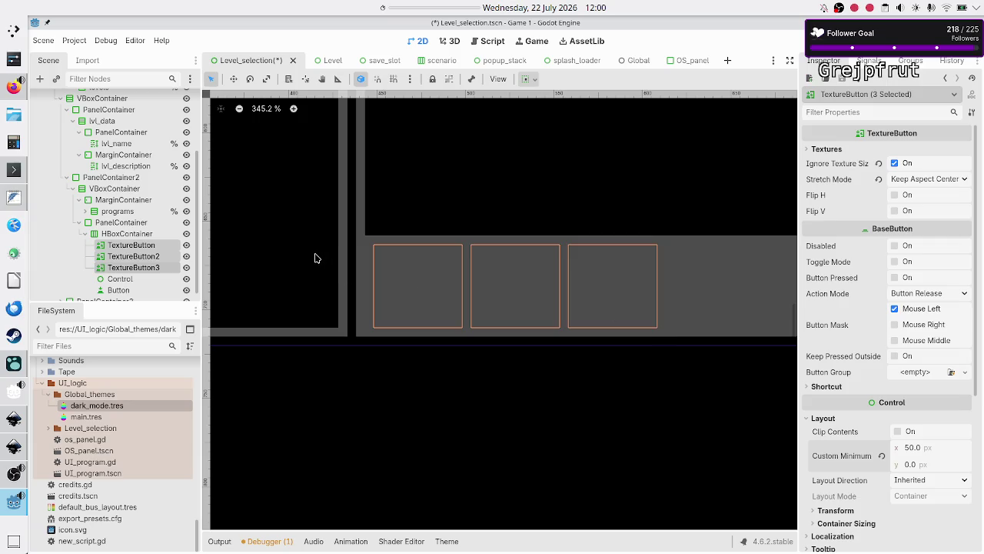
click(137, 246)
ctrl+click(132, 236)
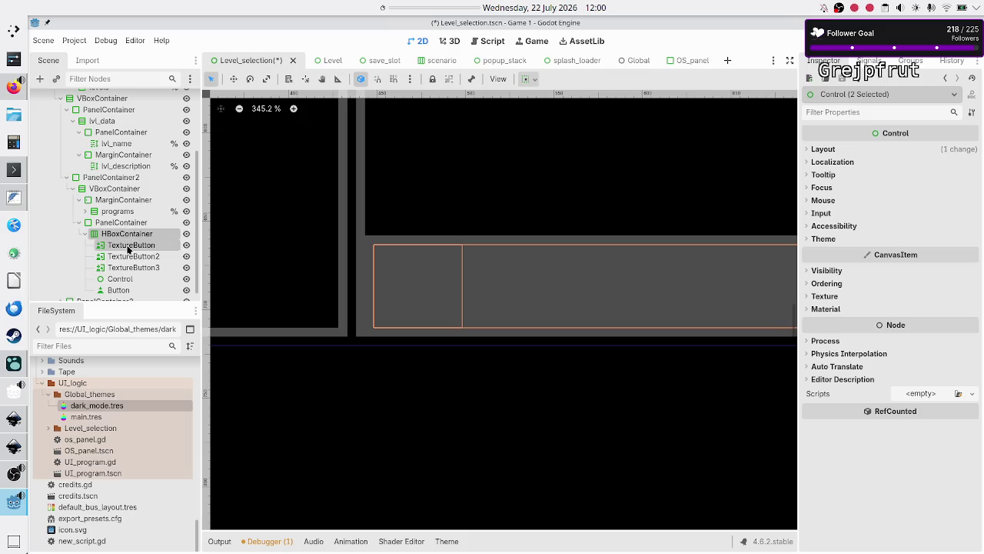
Turn on horizontal Expand under Container Sizing for the Control spacer and the Button
click(133, 244)
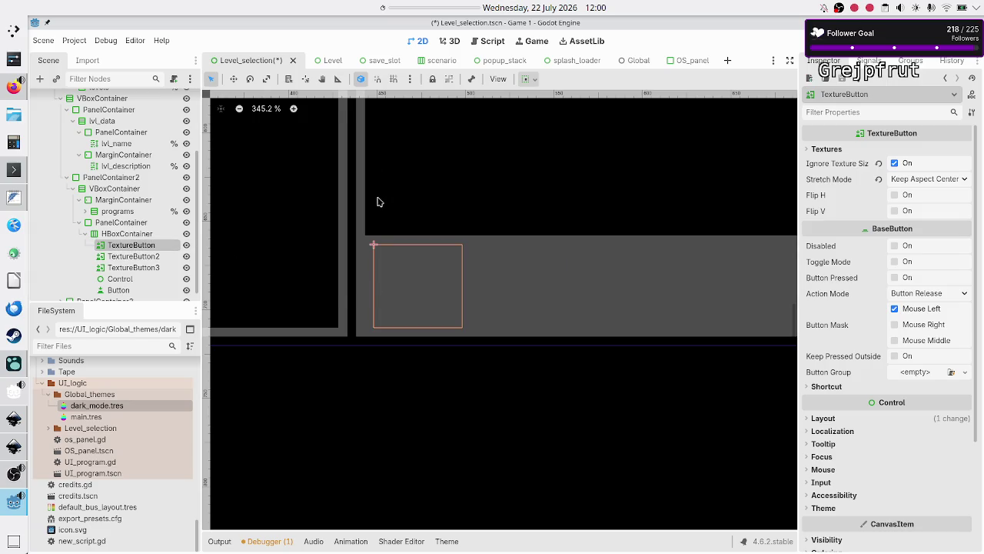
click(127, 278)
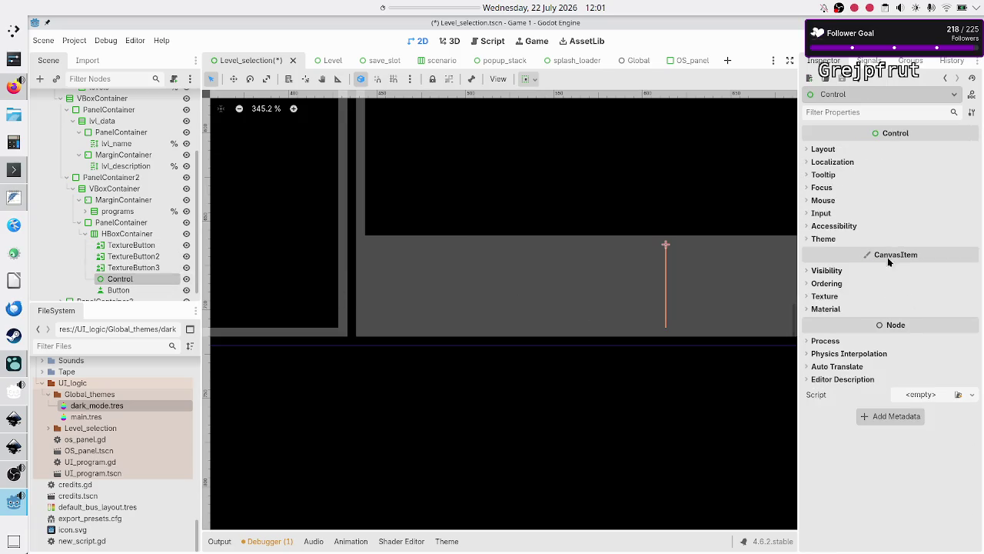
click(835, 148)
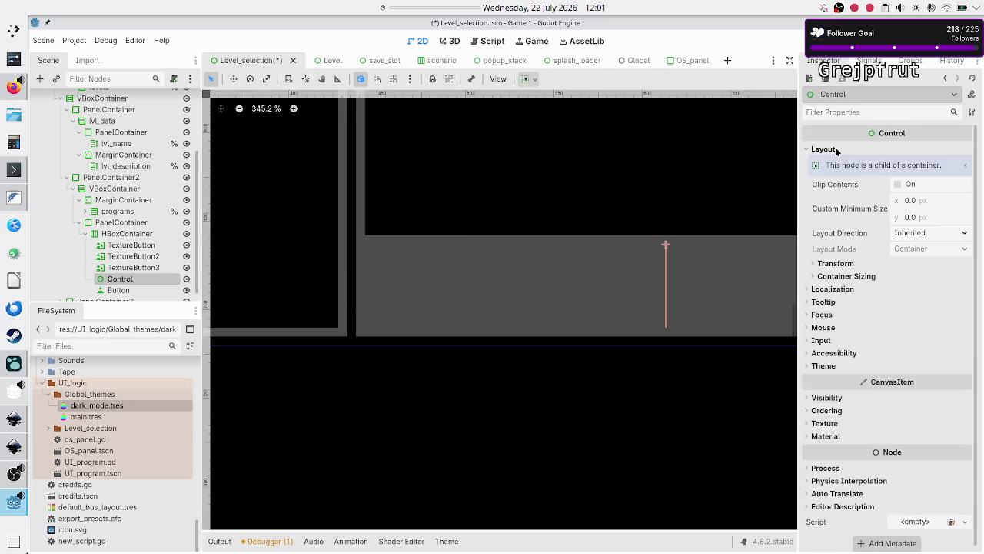
click(849, 277)
click(925, 304)
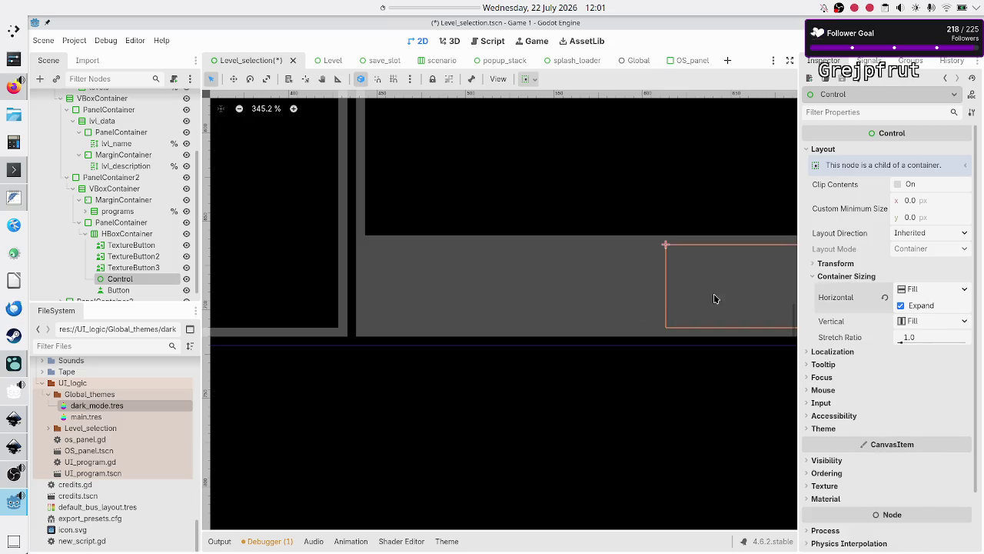
click(123, 290)
scroll(542, 254, down, 5)
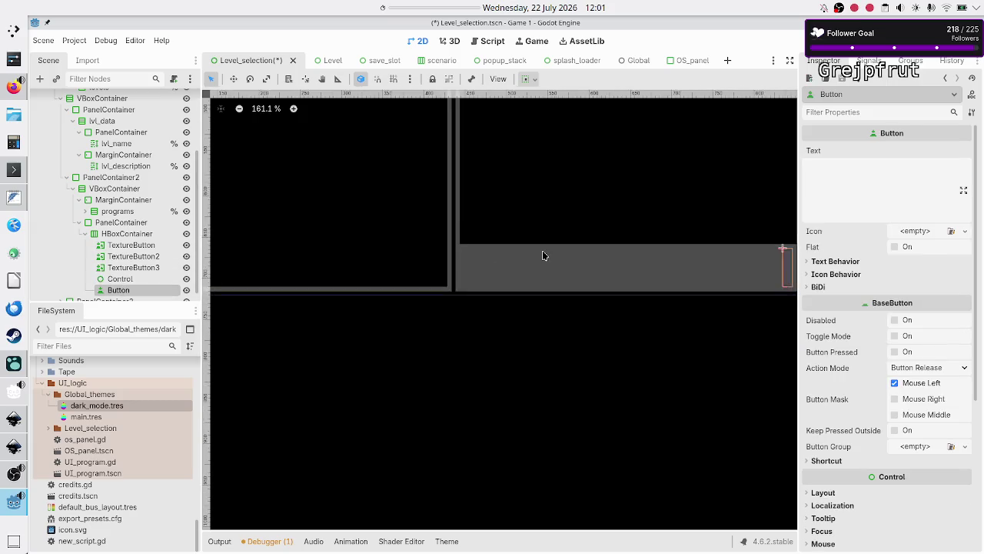
scroll(543, 254, down, 1)
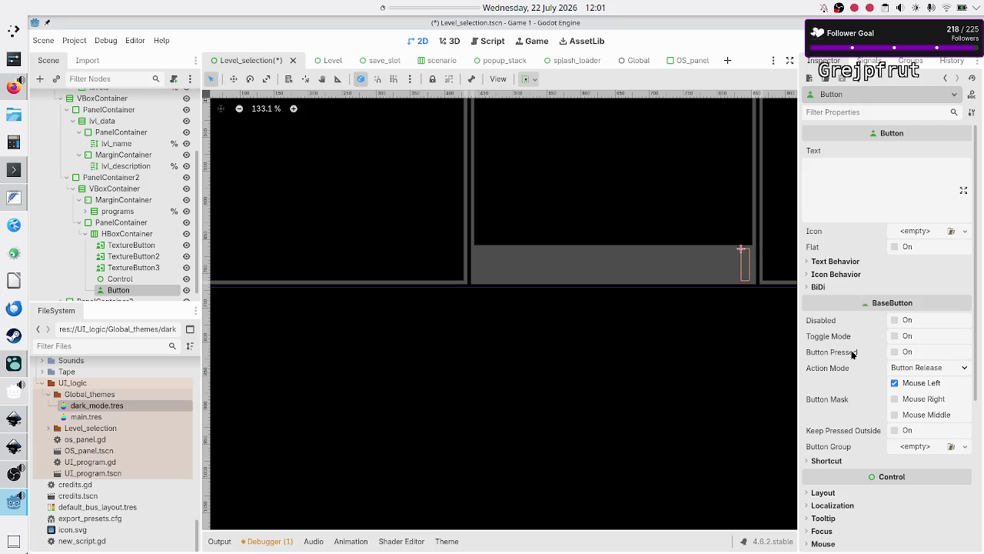
scroll(844, 398, down, 4)
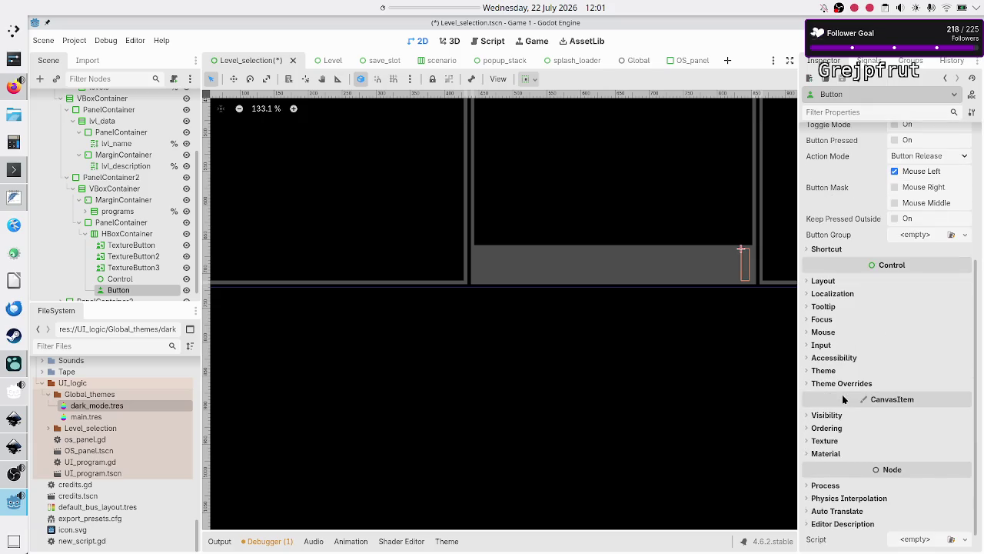
click(824, 281)
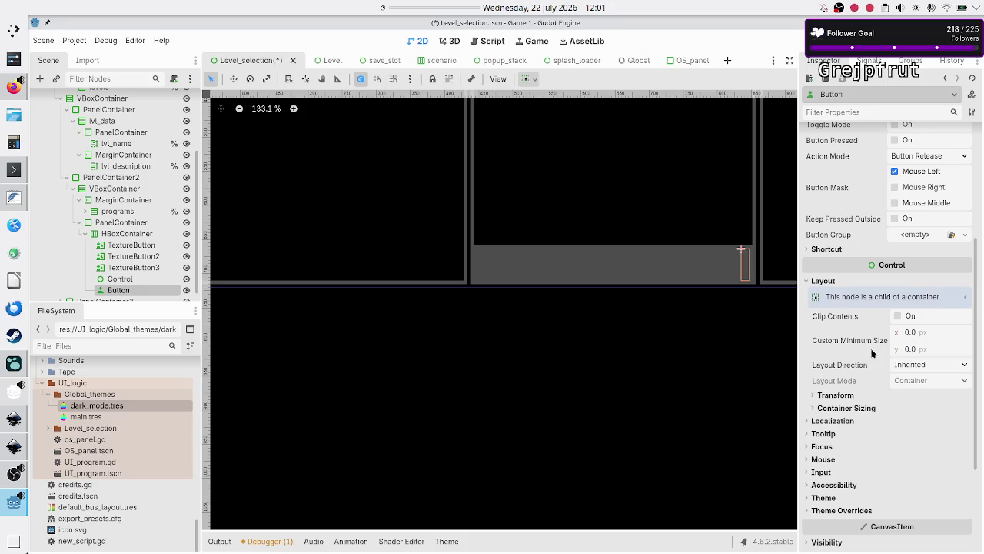
click(842, 409)
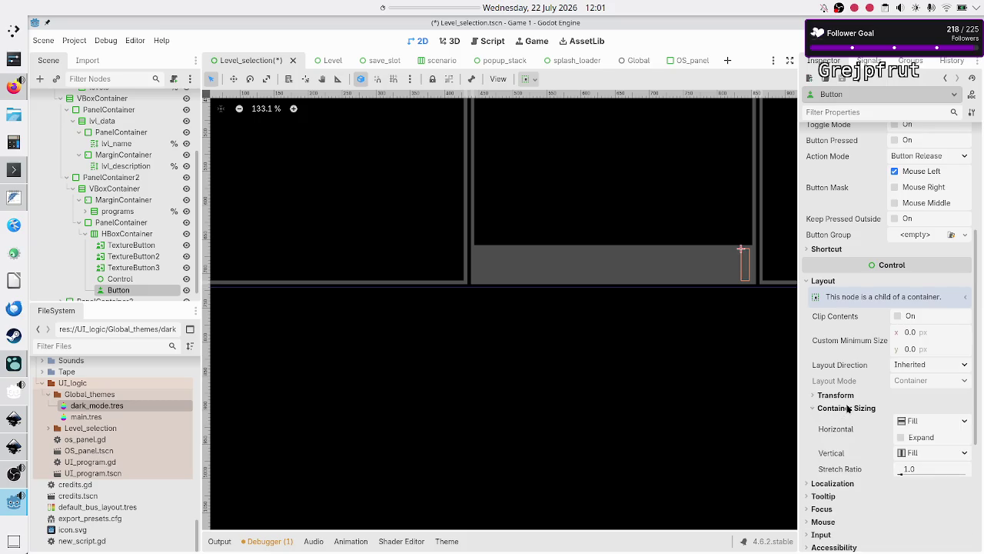
click(901, 437)
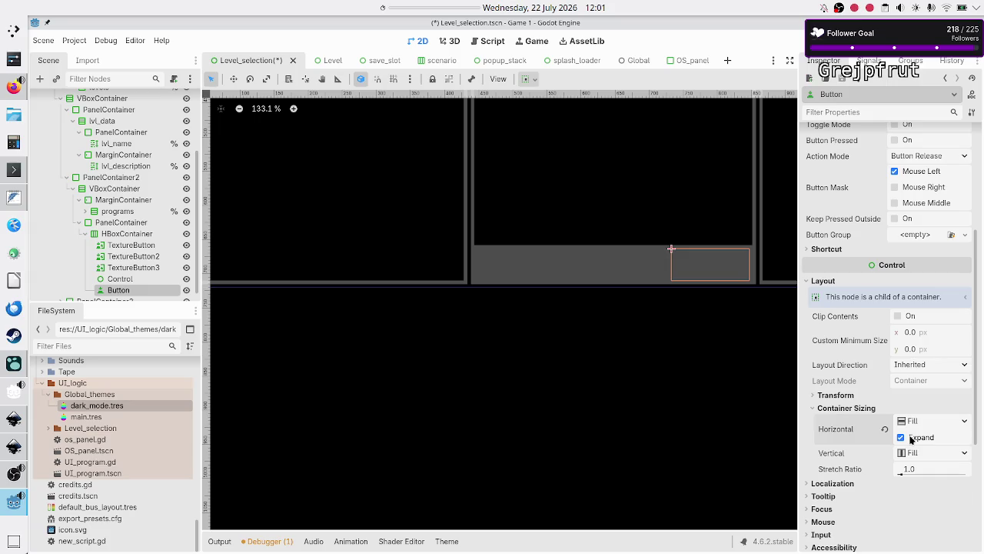
Select the three TextureButtons and Button together, then compare the row with the Inkscape mockup
ctrl+click(121, 280)
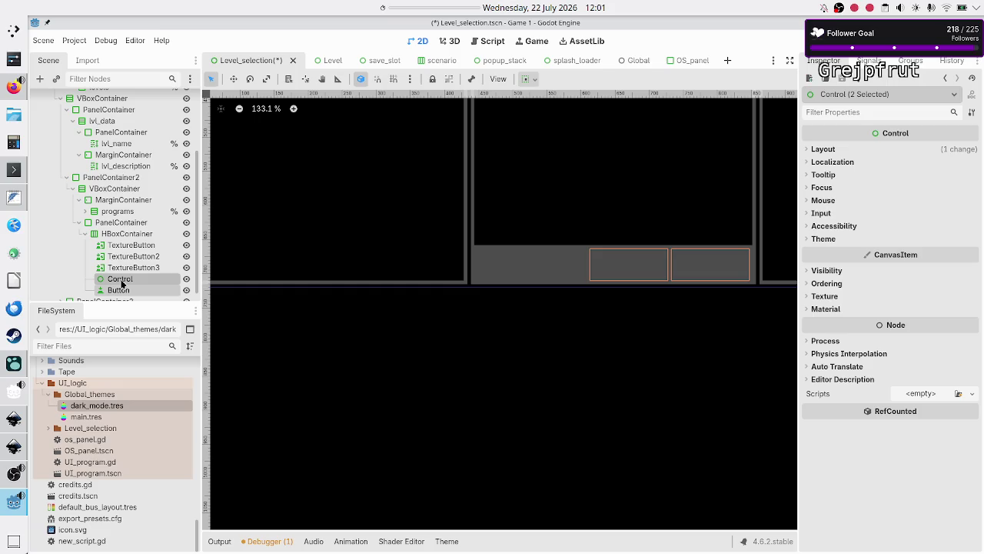
click(141, 245)
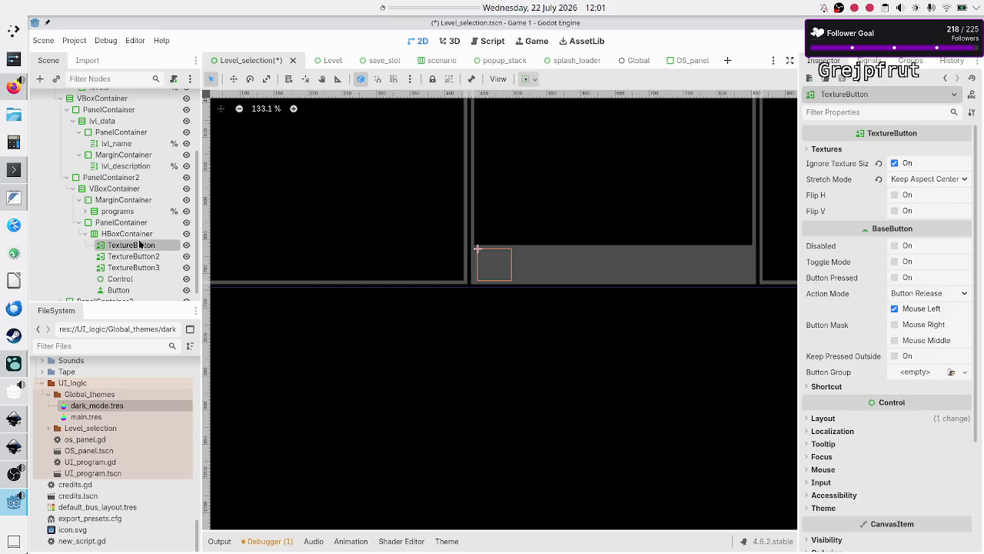
shift+click(142, 268)
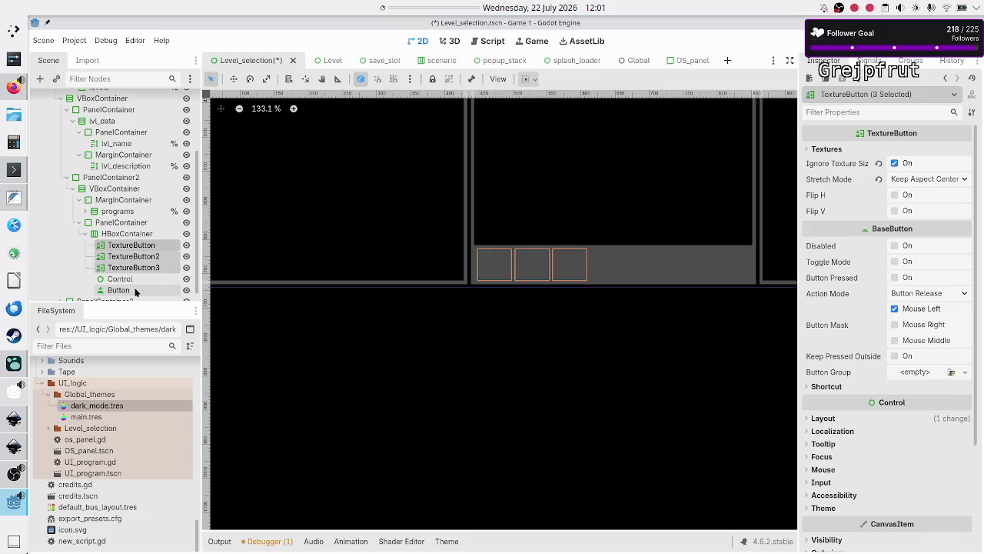
ctrl+click(134, 291)
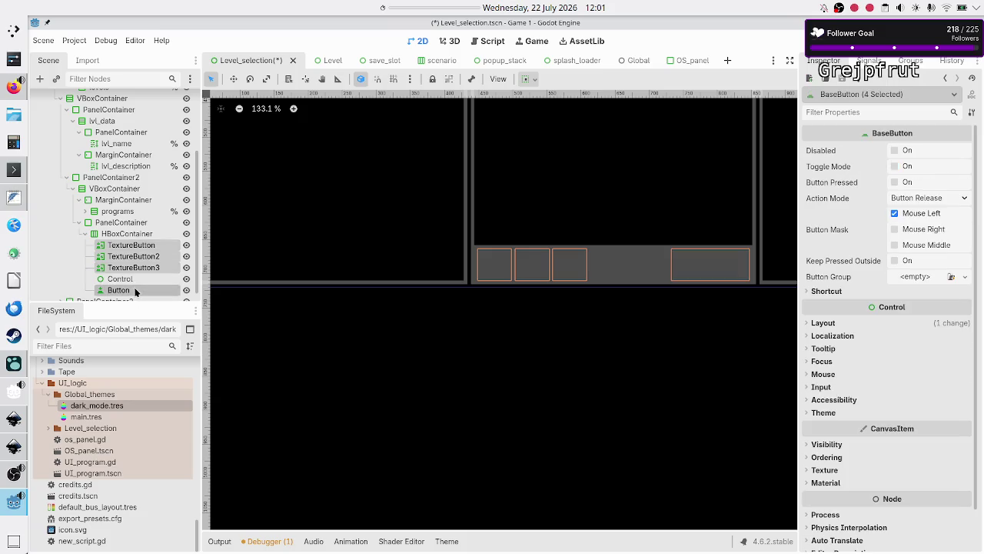
key(alt+Tab)
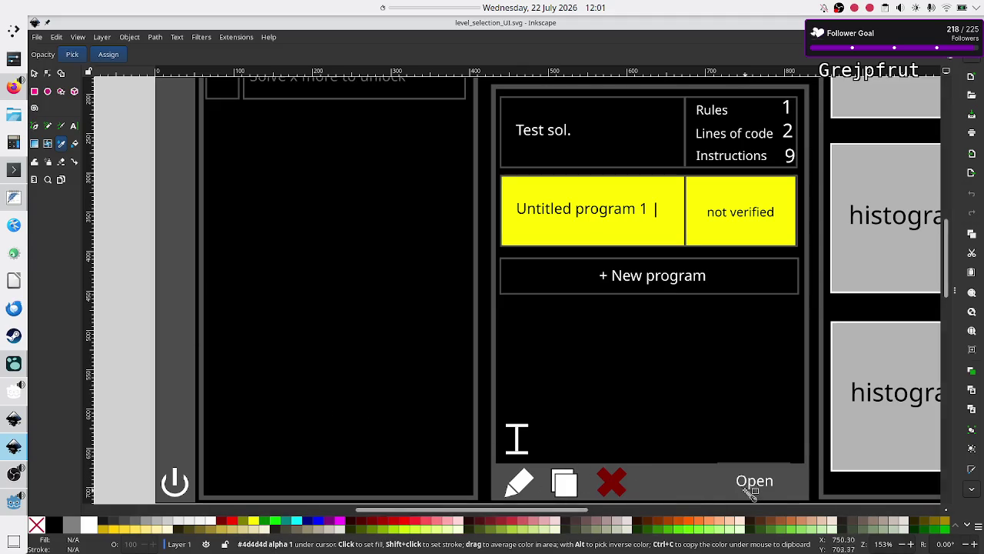
Select the HBoxContainer, save Level_selection, and switch over to the web browser
key(alt+Tab)
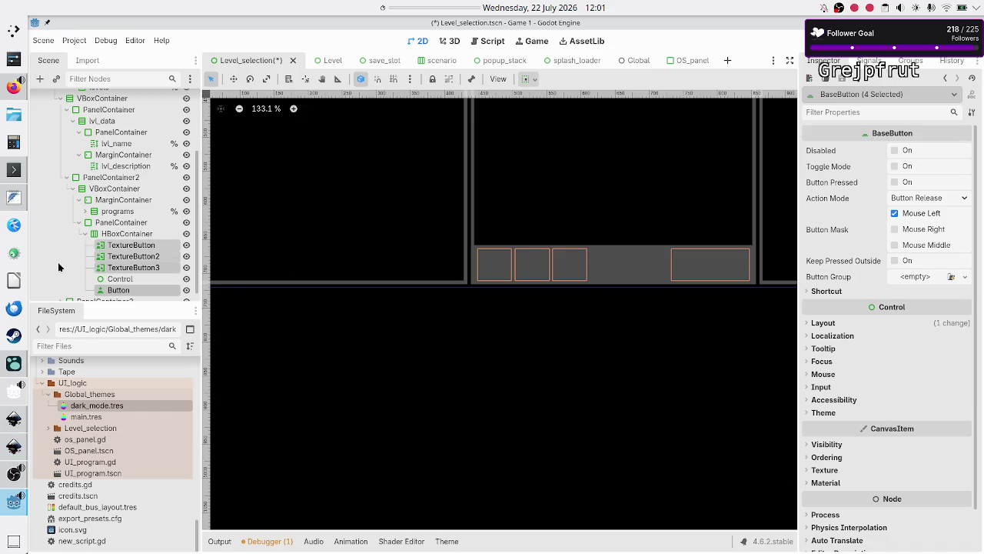
click(112, 235)
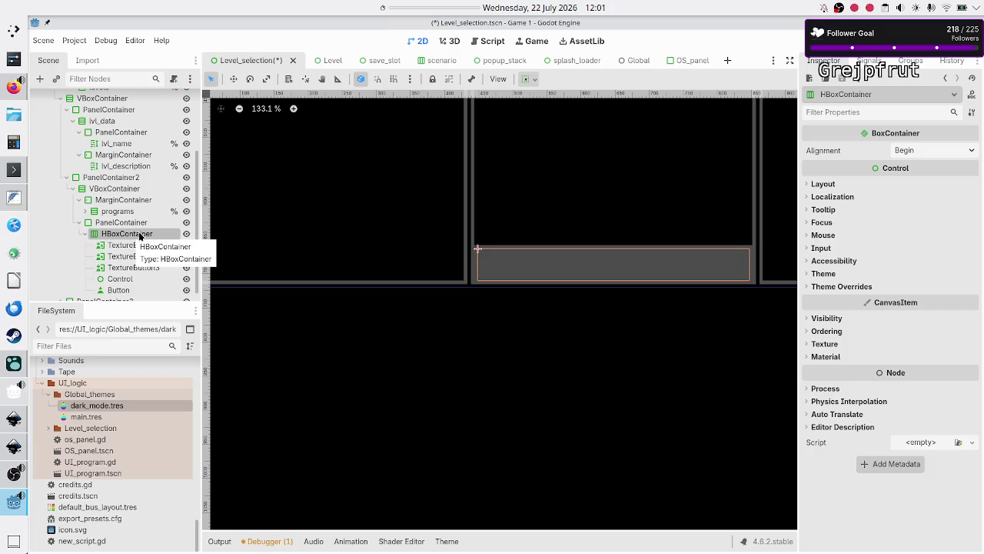
key(ctrl+s)
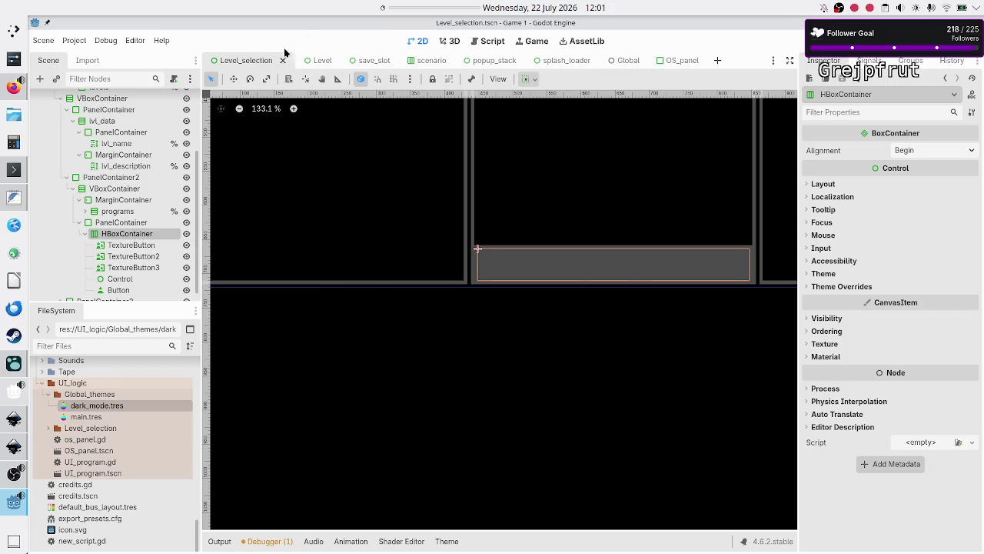
key(alt+Tab)
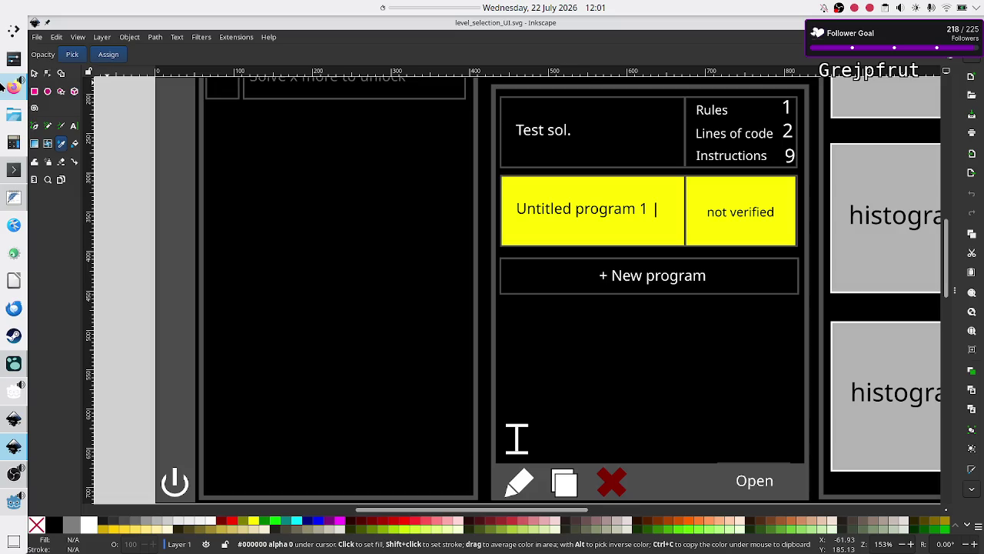
click(5, 87)
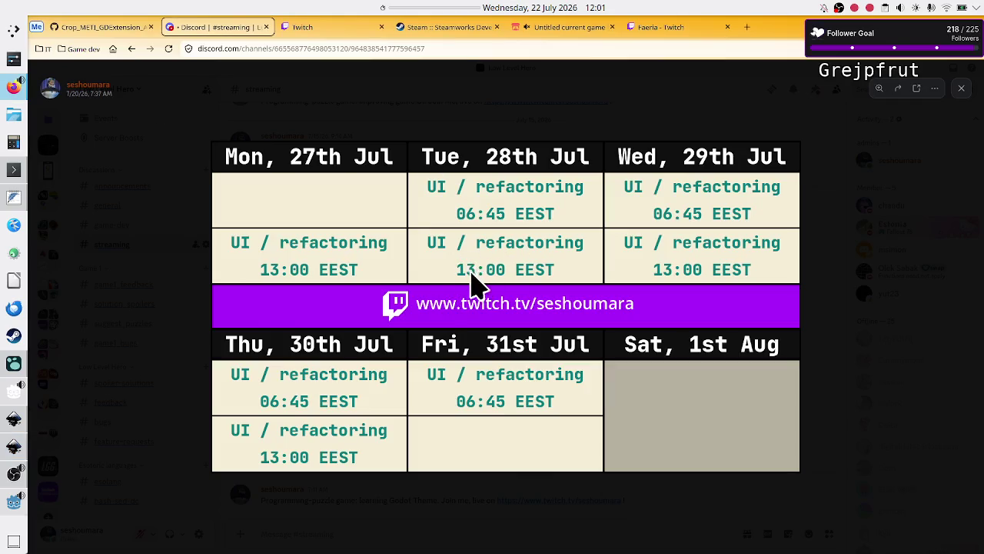
Glance at the itch.io analytics, reload Twitch's Faeria page, and show more live channels
click(600, 31)
click(223, 73)
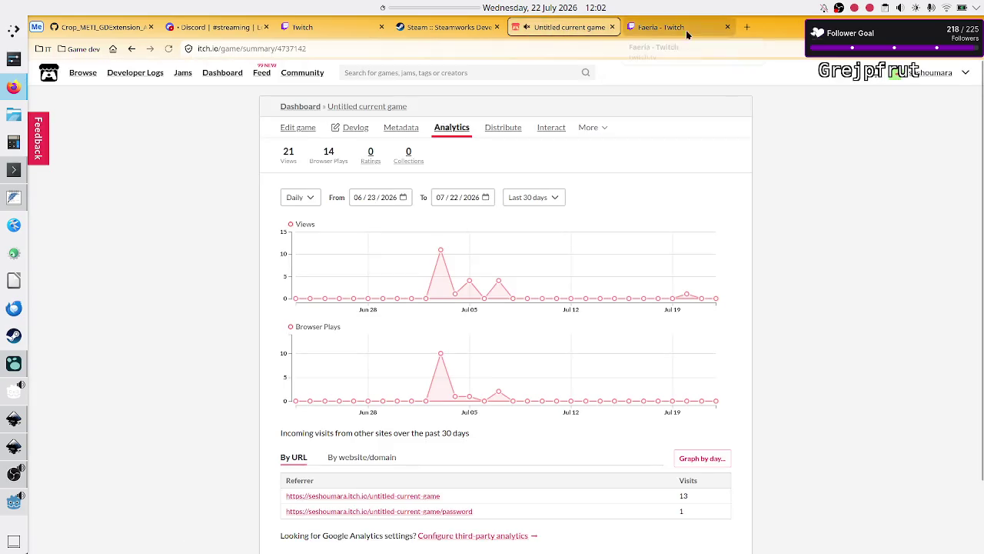
click(673, 29)
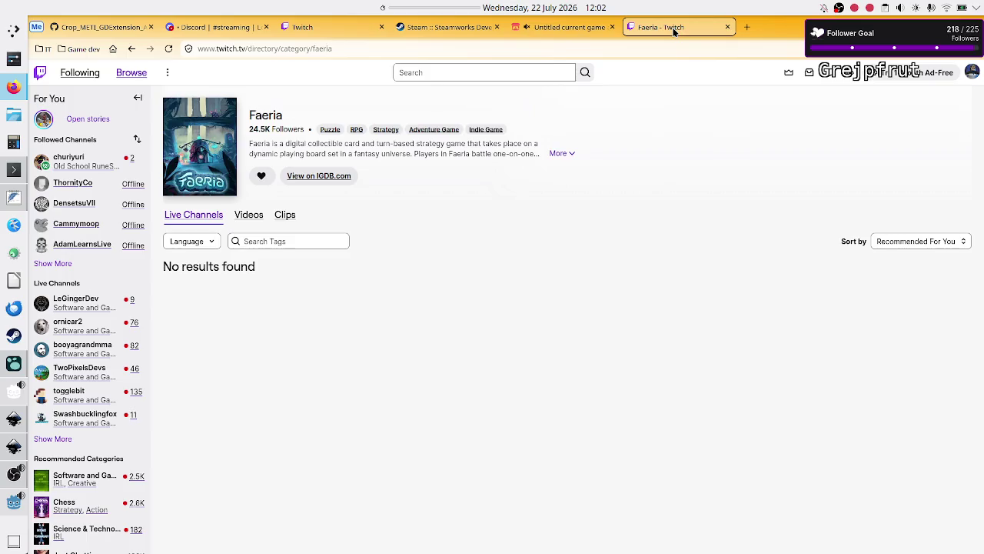
click(169, 49)
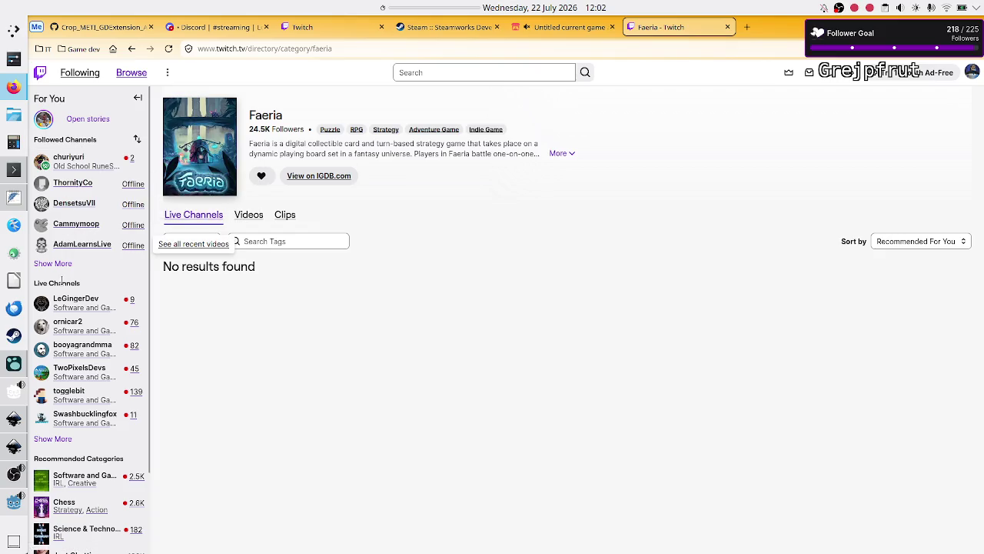
click(63, 444)
mouse_move(91, 166)
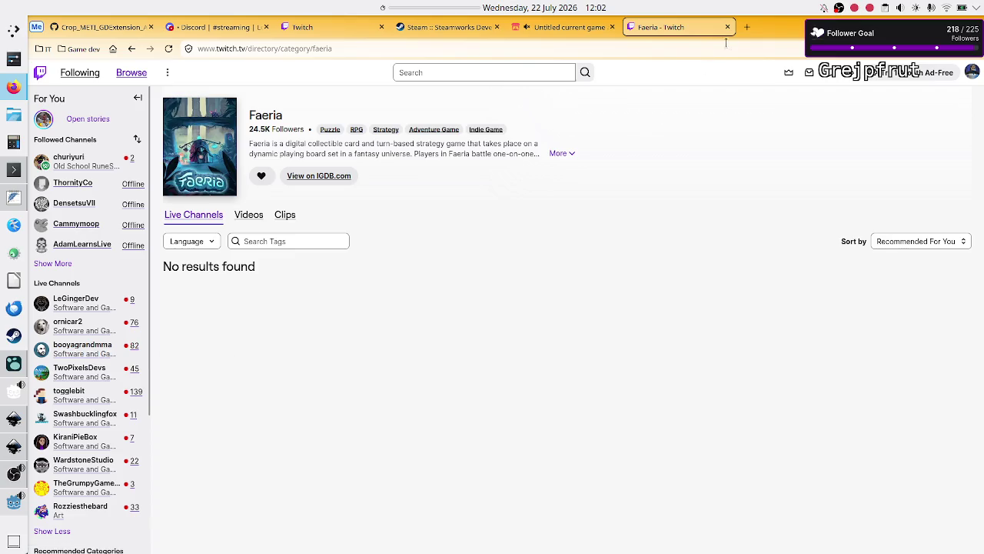
click(744, 29)
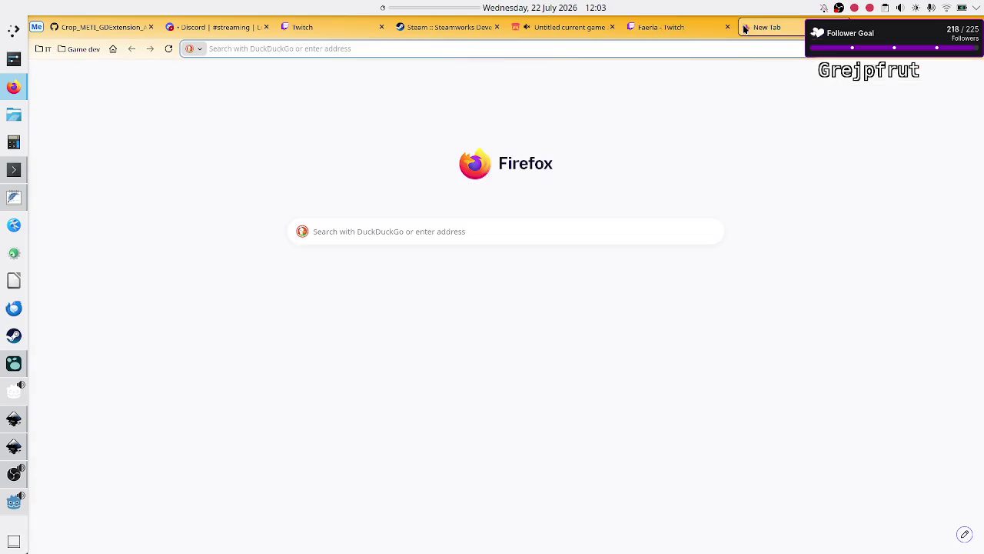
Search for 'gmtk game jam' and open the GMTK Game Jam website
text(gmtk game jam)
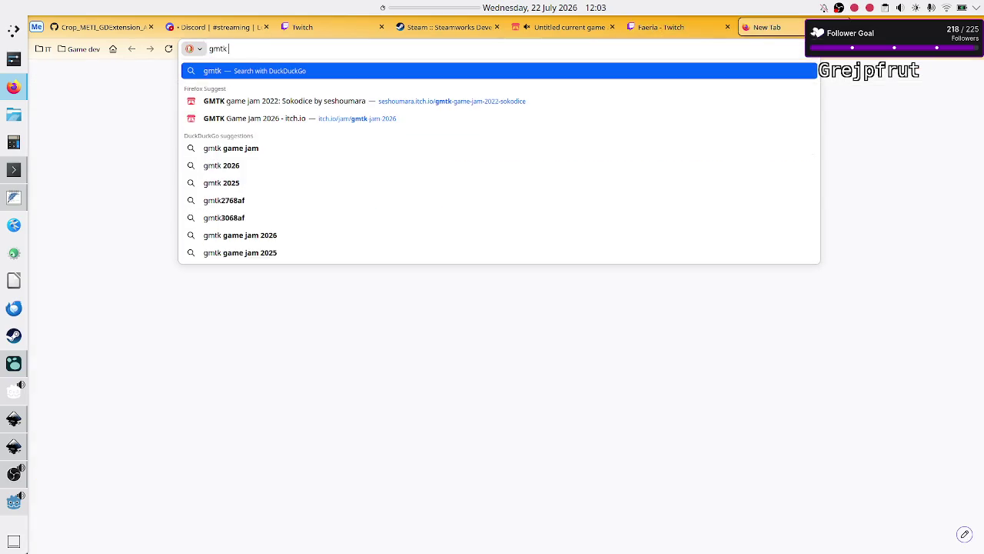
key(Escape)
key(Return)
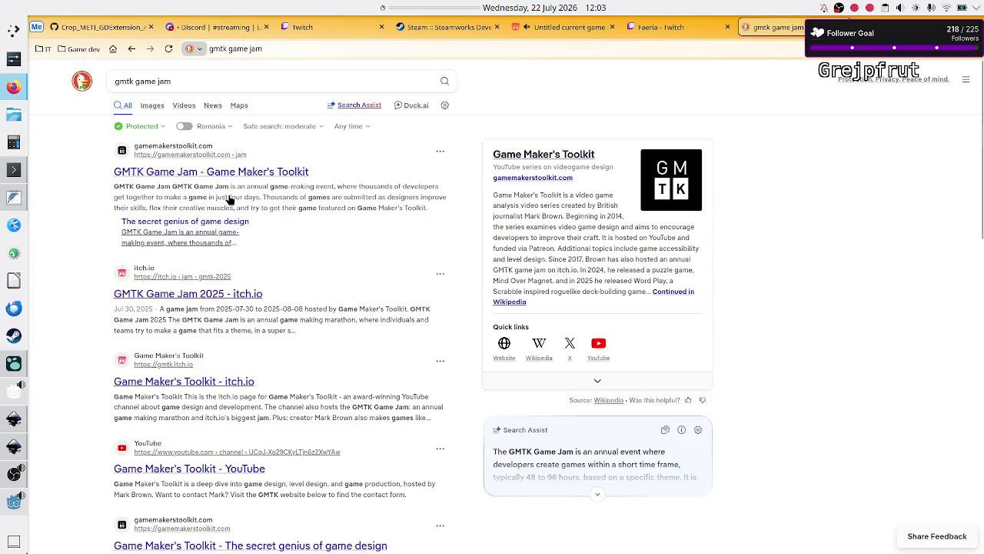
click(214, 175)
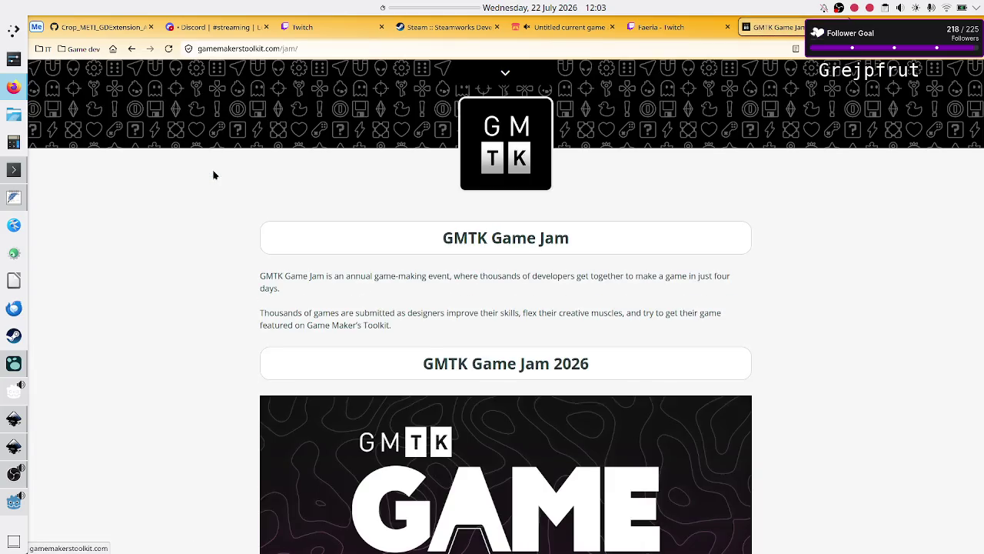
Read through the GMTK site and follow its sign-up link to the itch.io jam page
scroll(295, 320, down, 5)
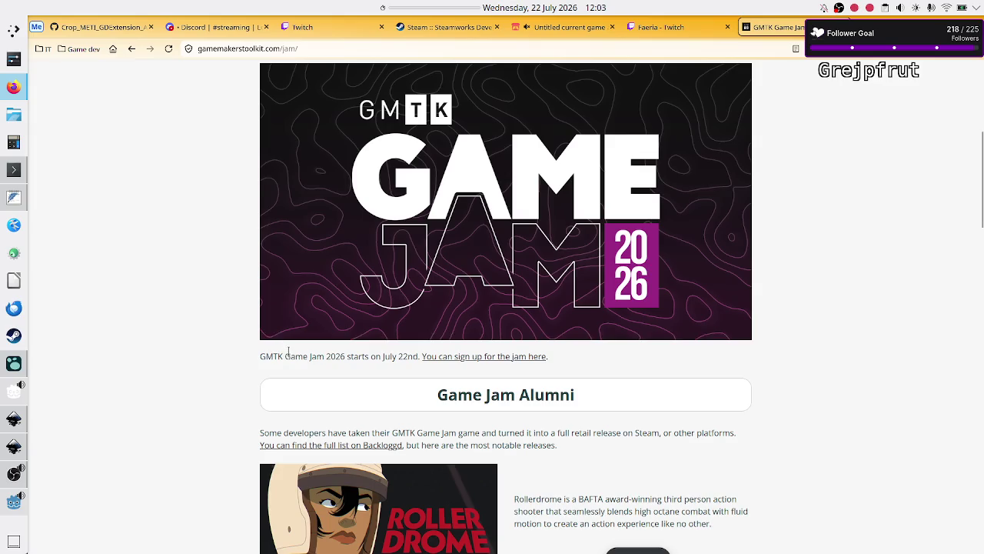
scroll(312, 349, down, 10)
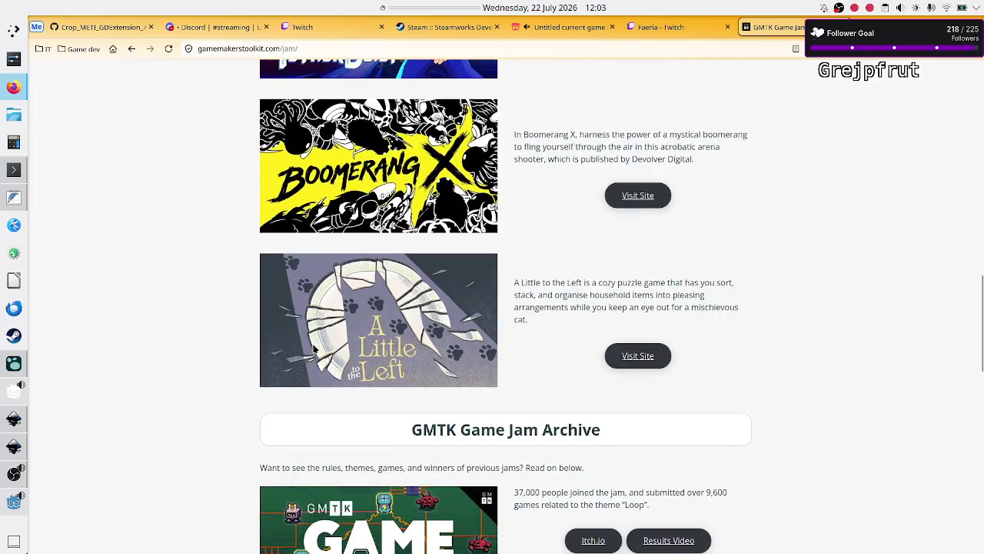
scroll(312, 349, down, 3)
scroll(312, 349, up, 15)
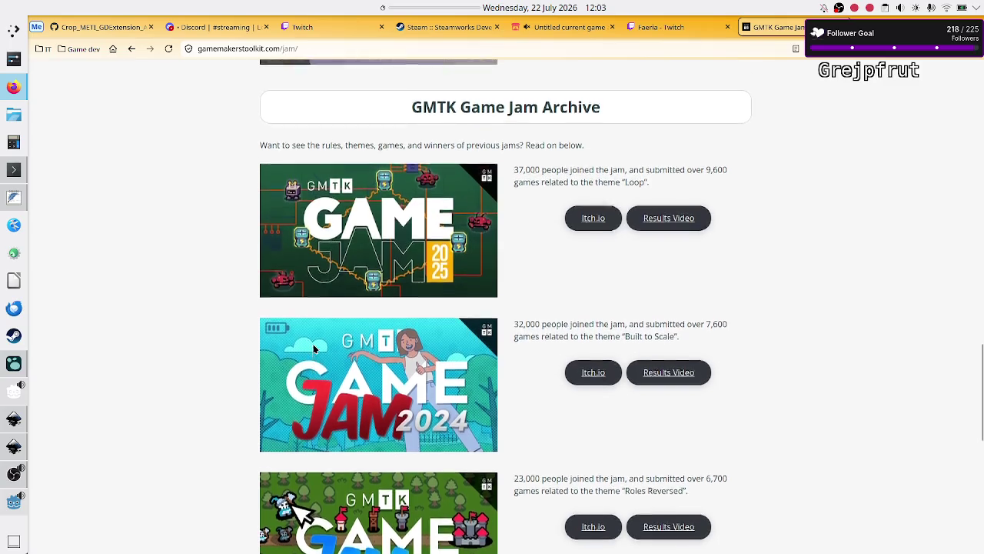
scroll(313, 348, down, 1)
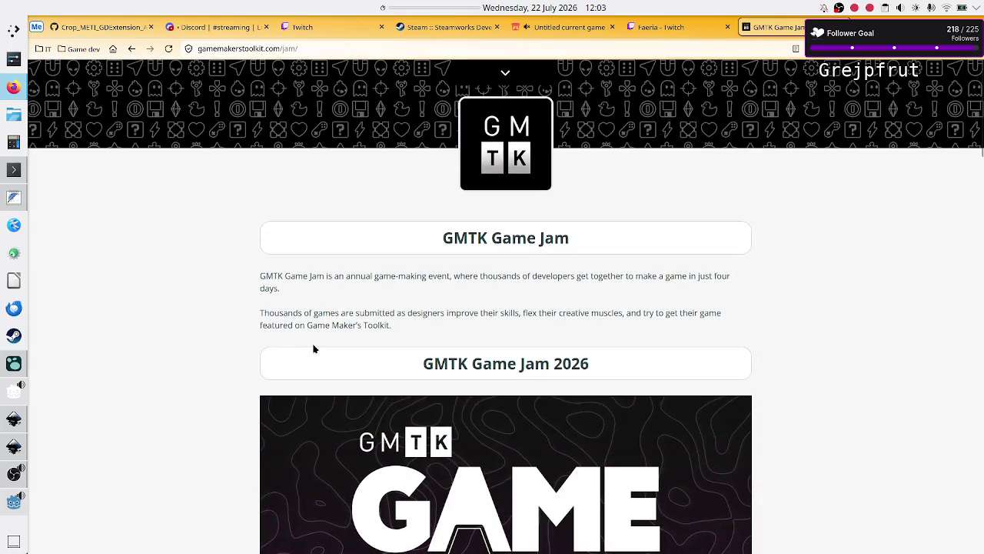
scroll(313, 348, down, 4)
scroll(313, 349, down, 3)
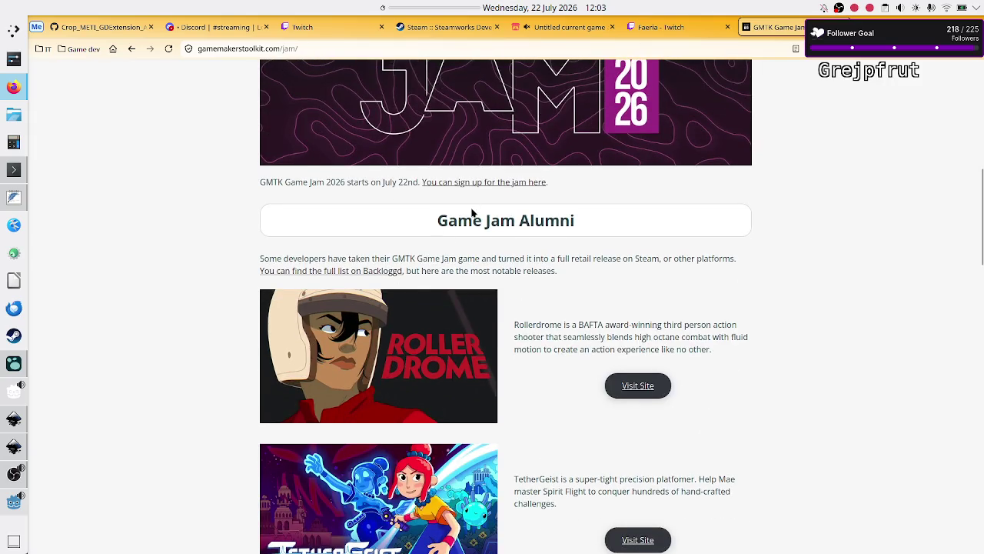
click(500, 183)
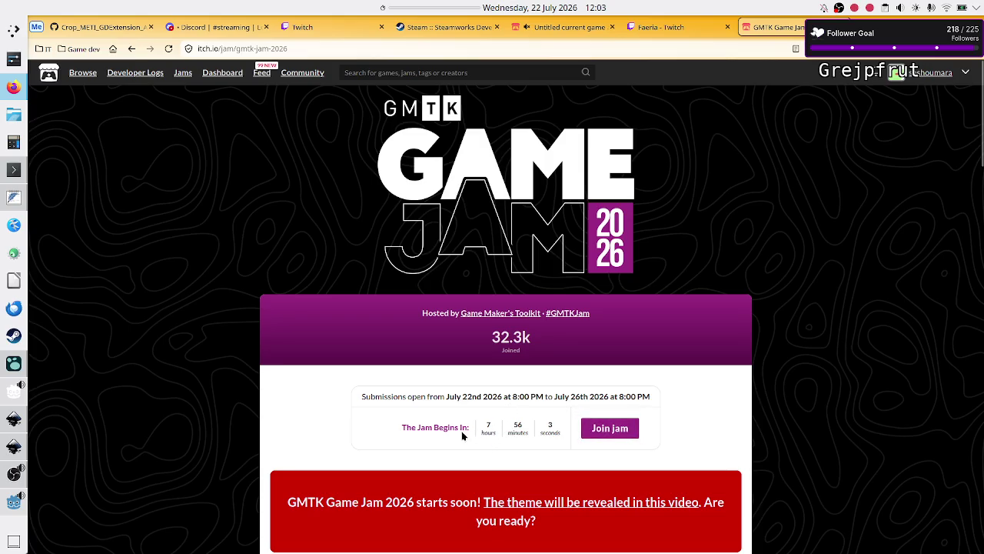
Read the GMTK Game Jam 2026 details, then return to the Untitled current game analytics tab
scroll(463, 435, down, 3)
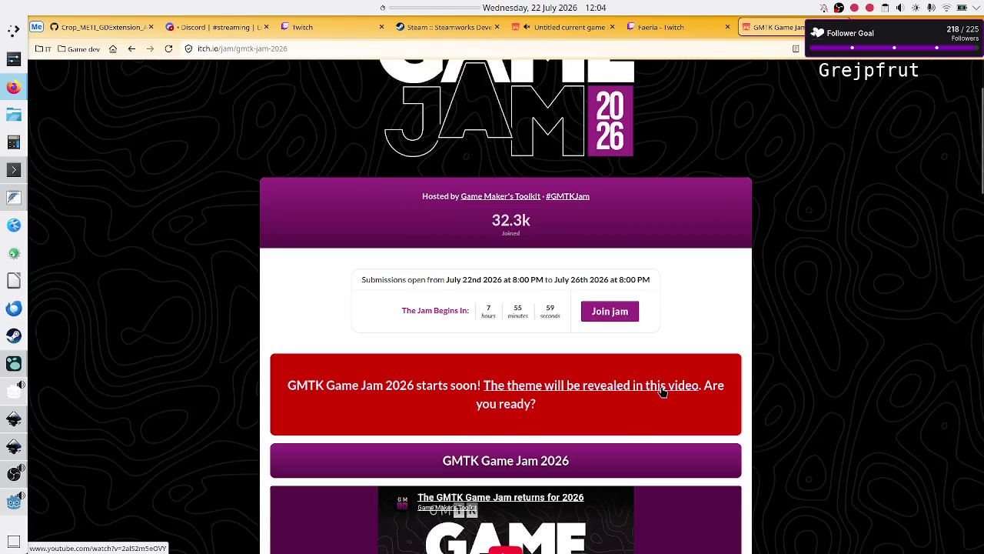
scroll(607, 441, down, 5)
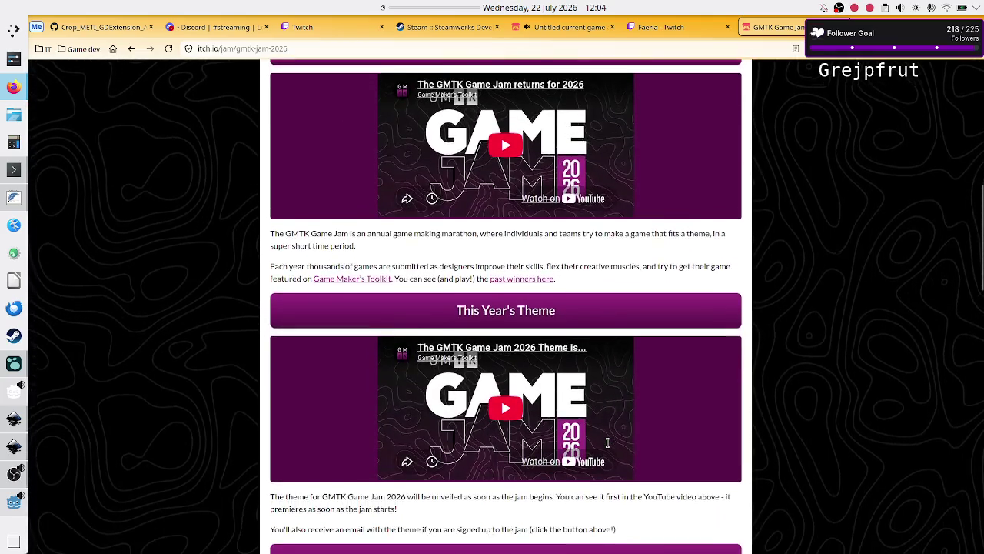
scroll(607, 442, down, 3)
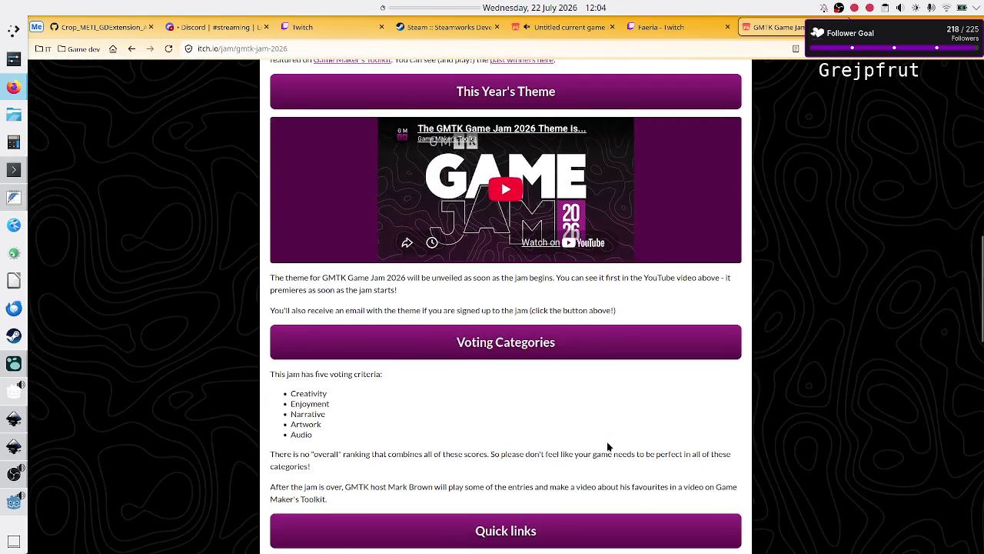
scroll(607, 445, up, 9)
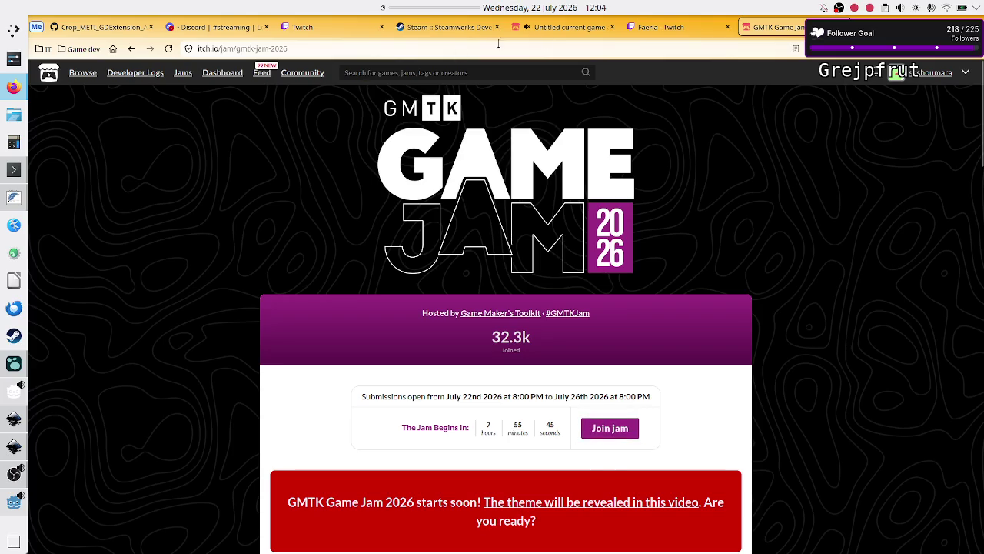
click(529, 29)
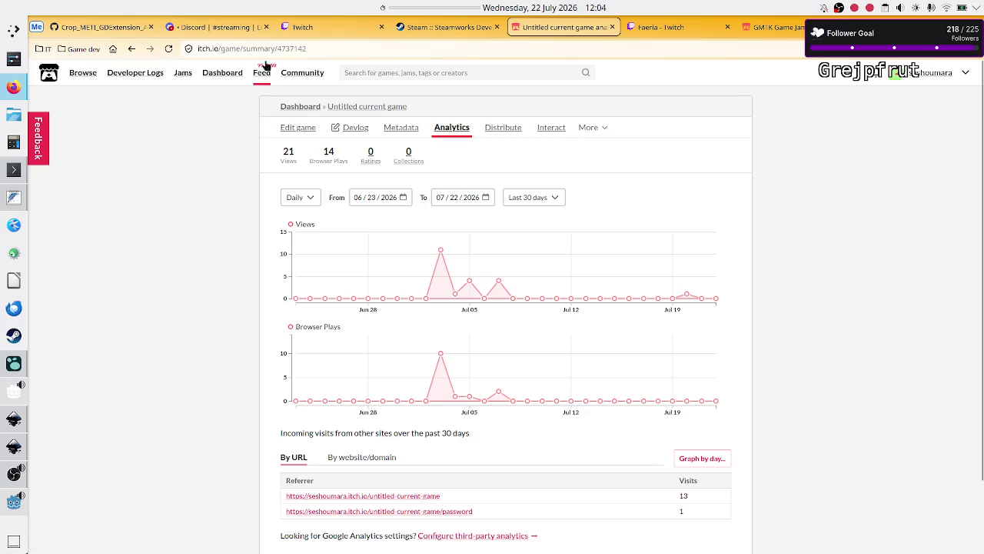
Go from the developer's itch.io profile to the Sokodice game page
click(914, 75)
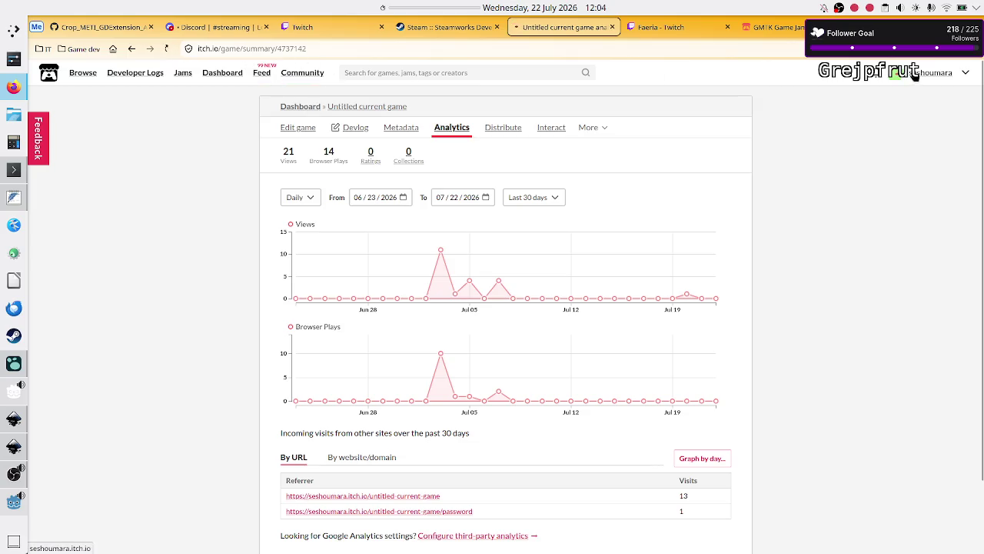
scroll(590, 341, down, 3)
scroll(589, 341, down, 2)
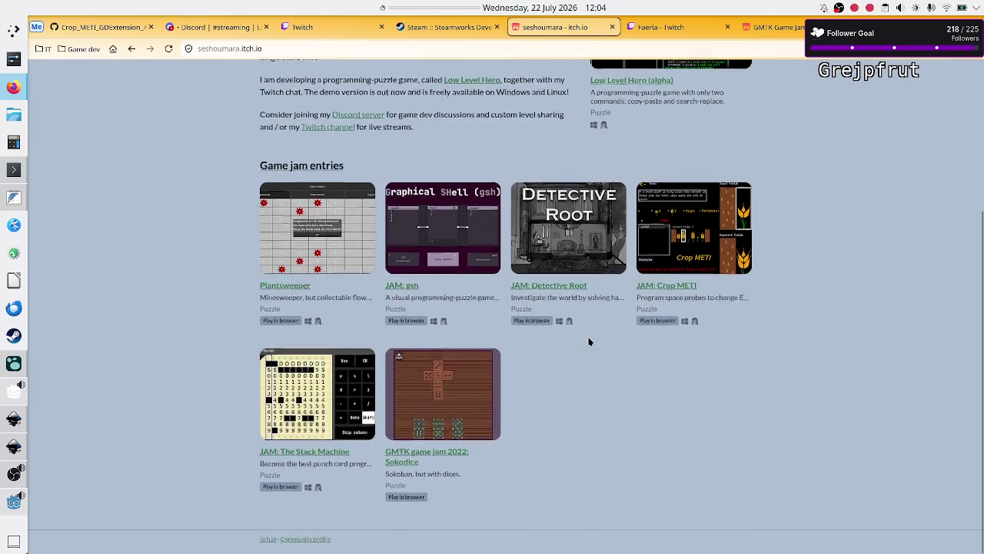
click(452, 409)
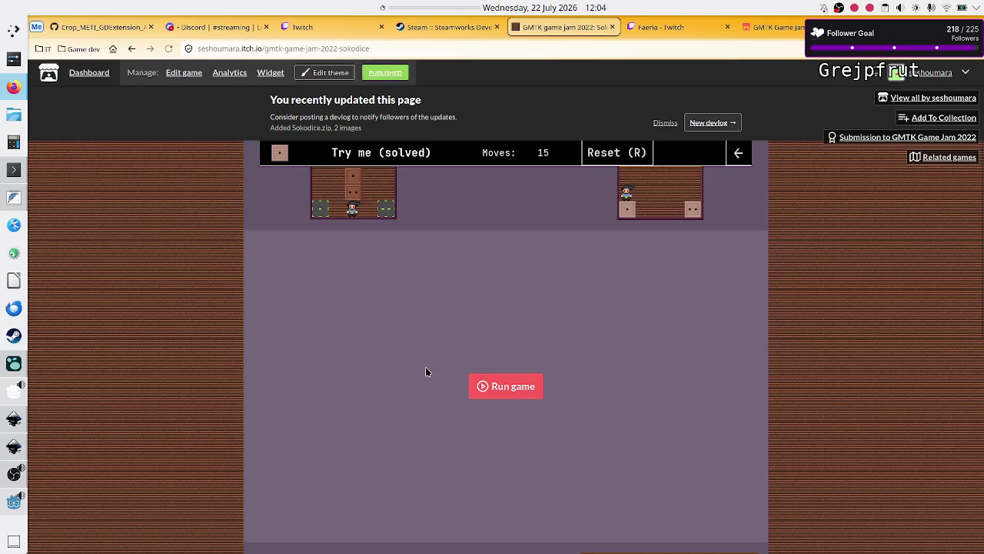
Read the Sokodice description, highlighting 'GMTK game jam 2022'
scroll(426, 369, down, 5)
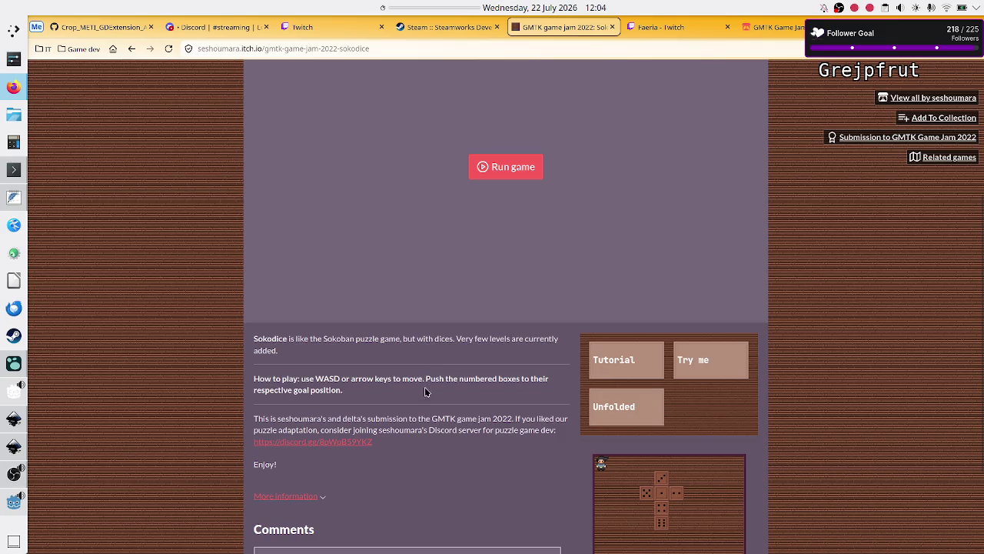
drag(433, 421, 512, 420)
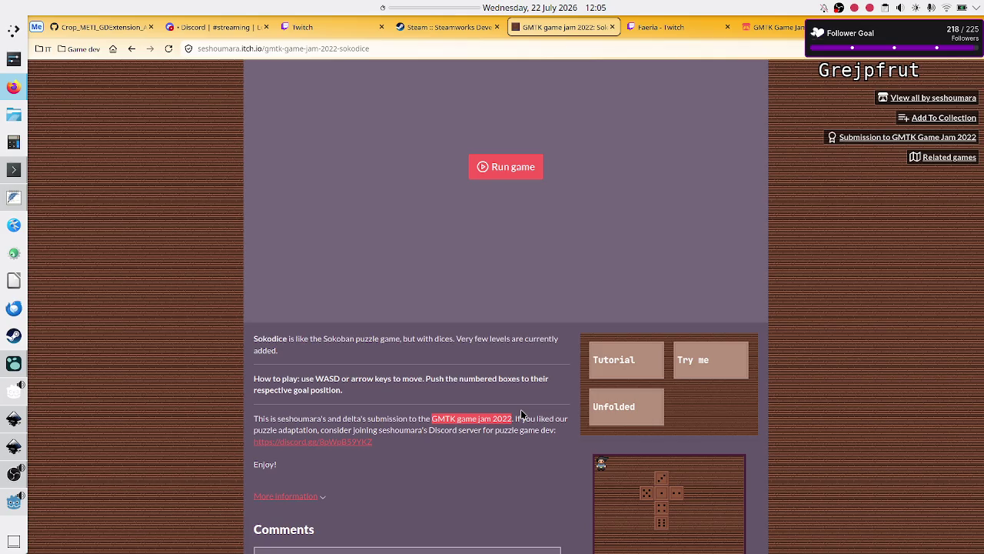
scroll(512, 432, up, 3)
scroll(511, 434, down, 2)
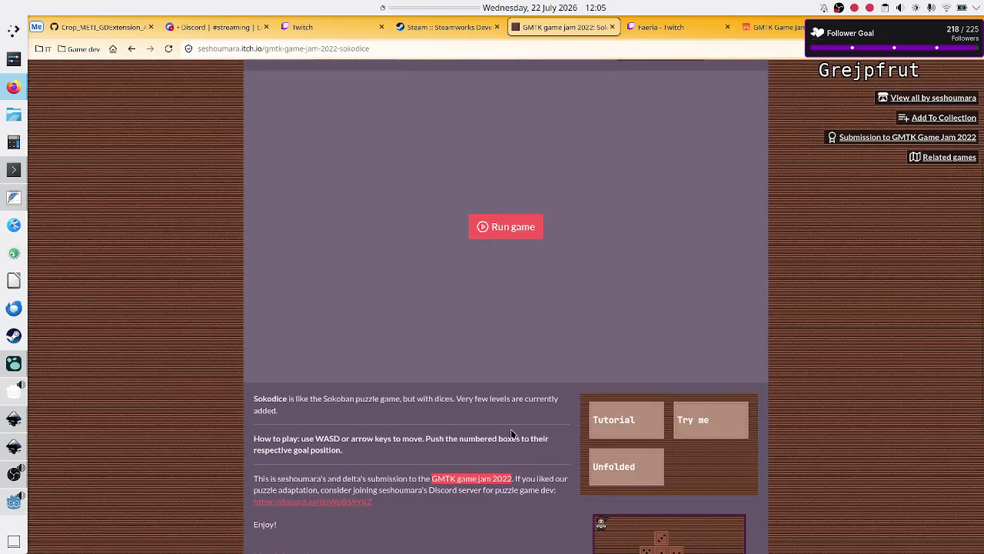
scroll(511, 433, down, 3)
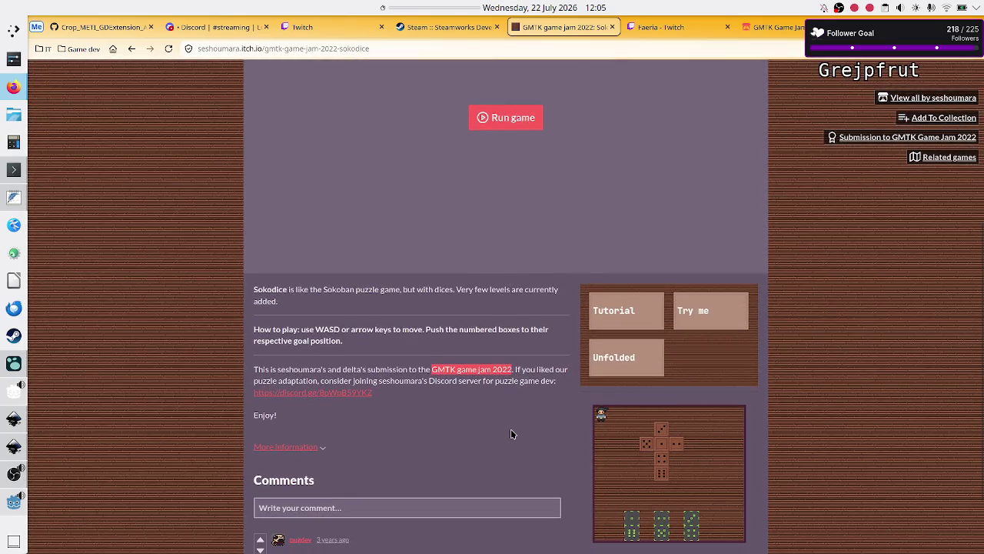
Expand 'More information' and highlight the Jul 17, 2022 publish date
click(319, 448)
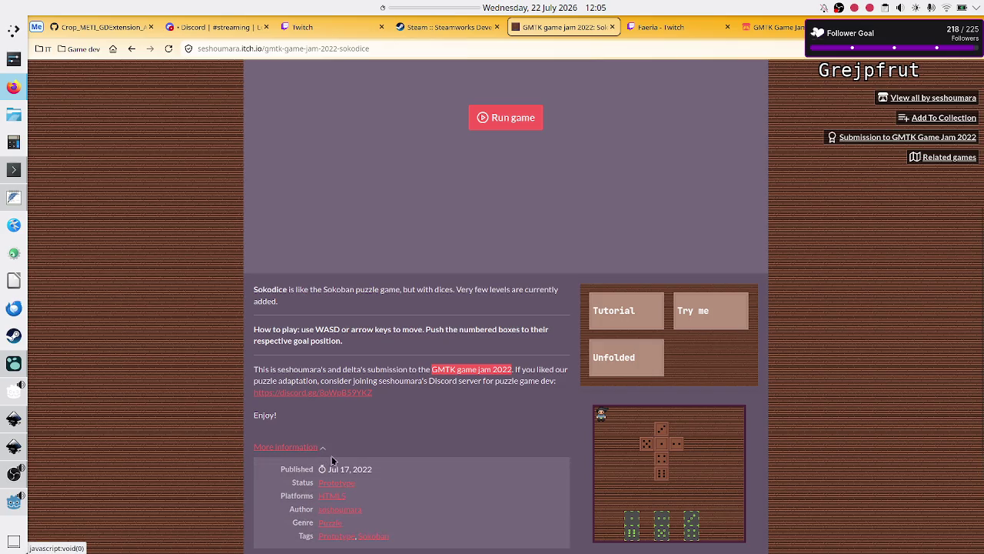
drag(374, 469, 330, 472)
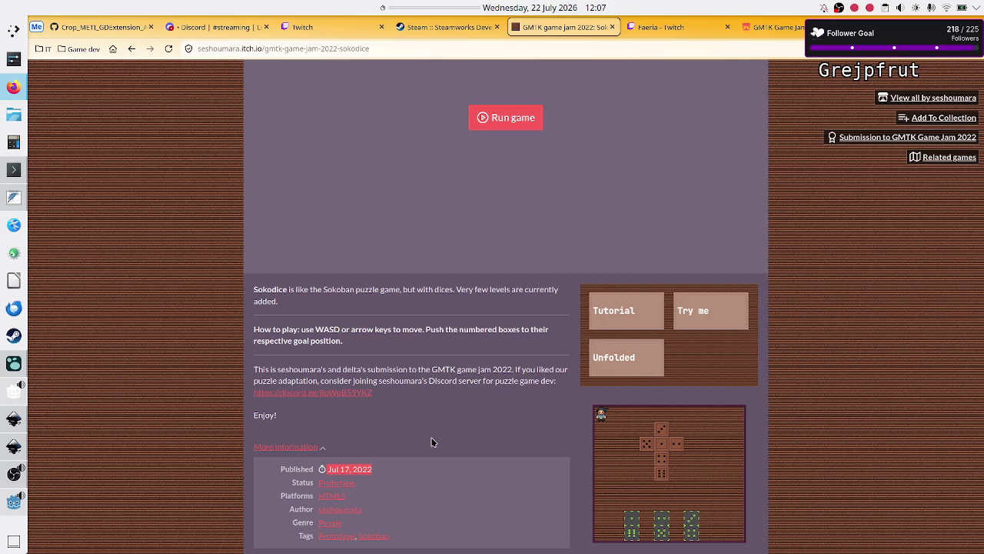
Go back to the developer's profile and briefly check the Godot editor
click(131, 49)
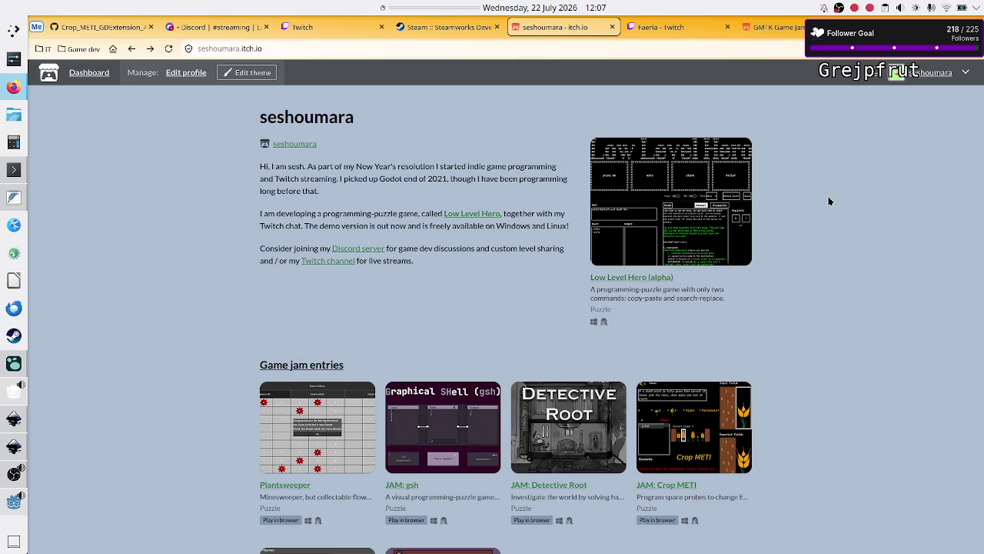
scroll(496, 440, down, 3)
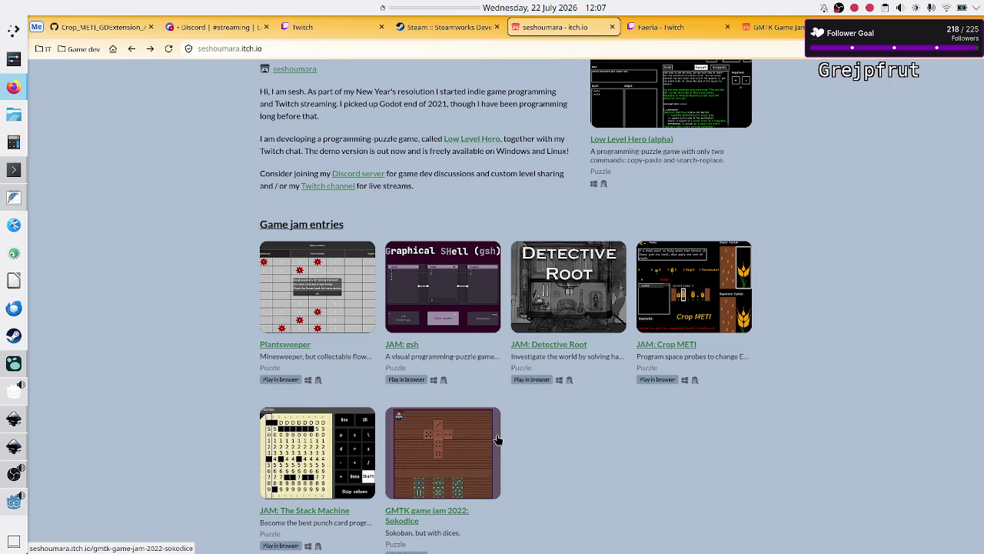
scroll(496, 440, up, 3)
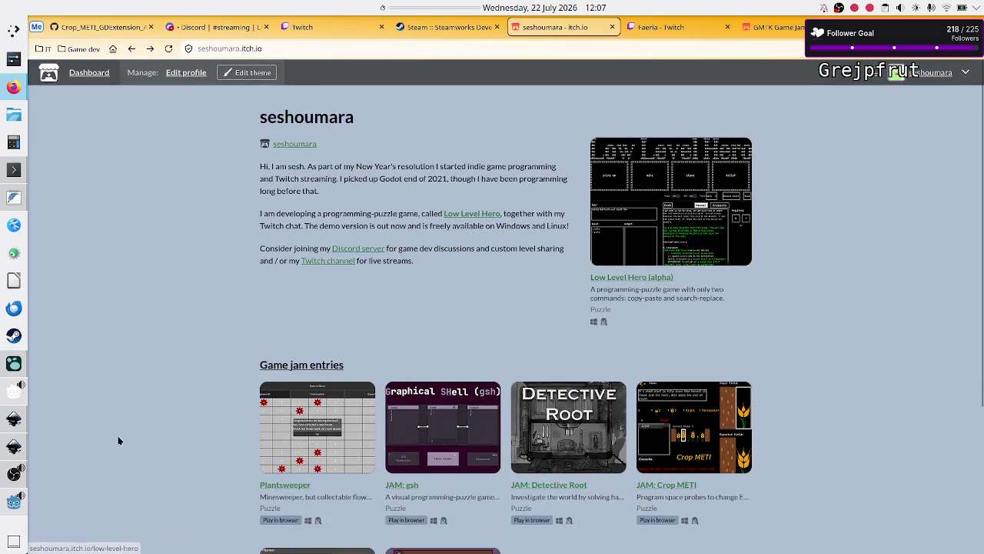
click(12, 504)
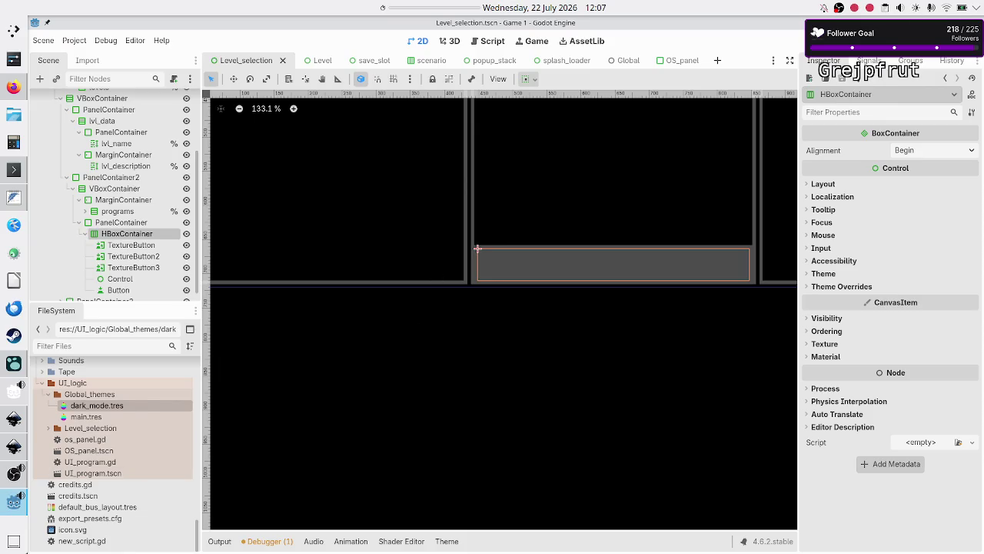
key(alt+Tab)
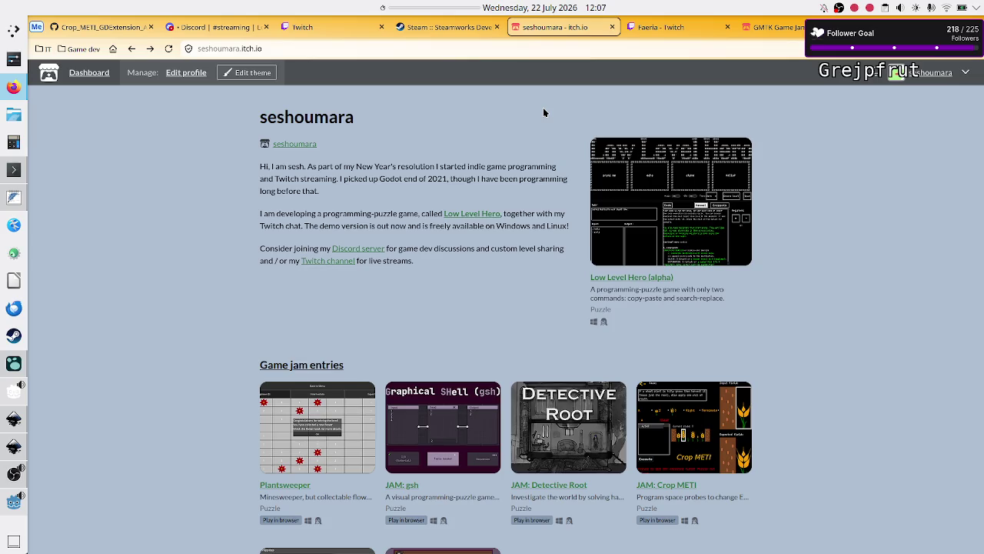
Glance at the GMTK Game Jam page, then switch to the Faeria Twitch category
click(776, 27)
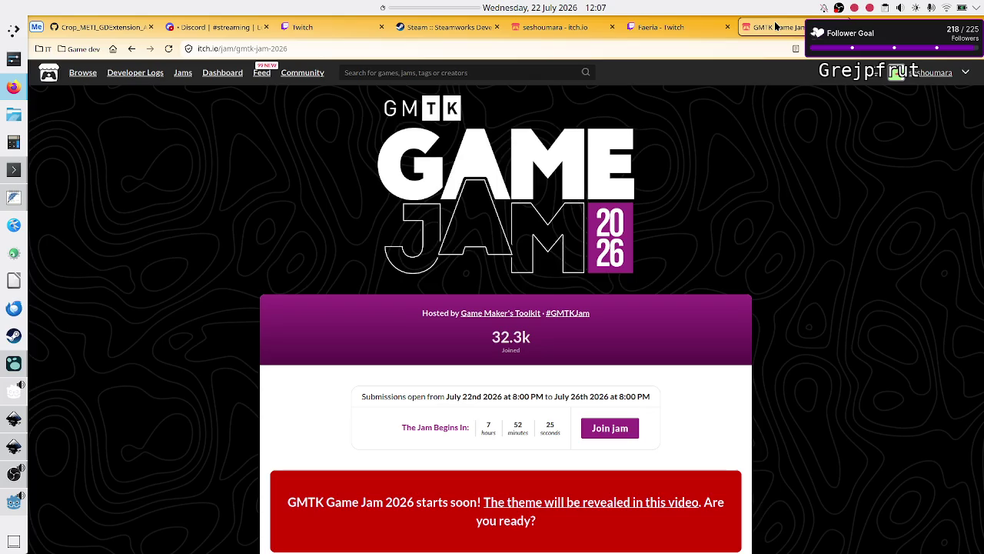
scroll(685, 237, down, 3)
scroll(683, 241, up, 3)
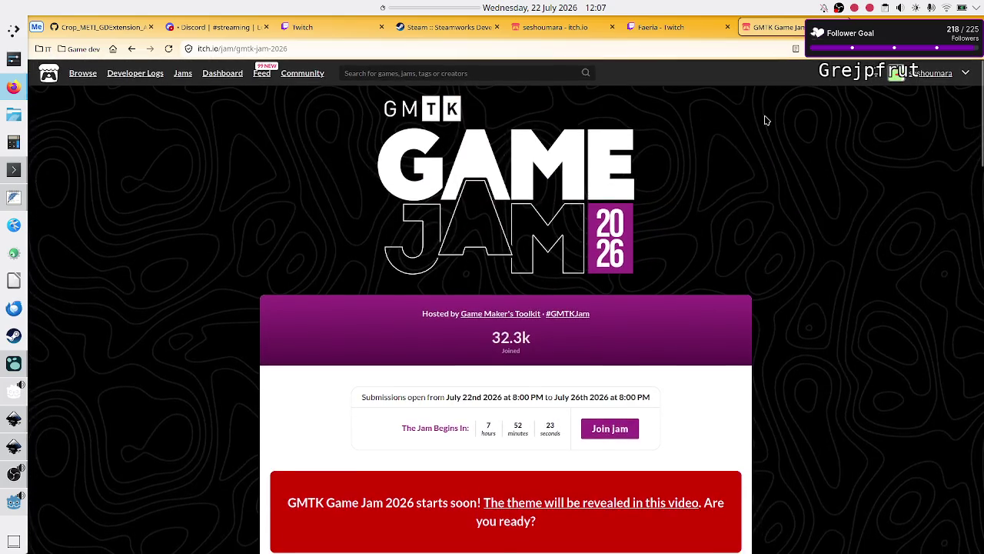
click(655, 27)
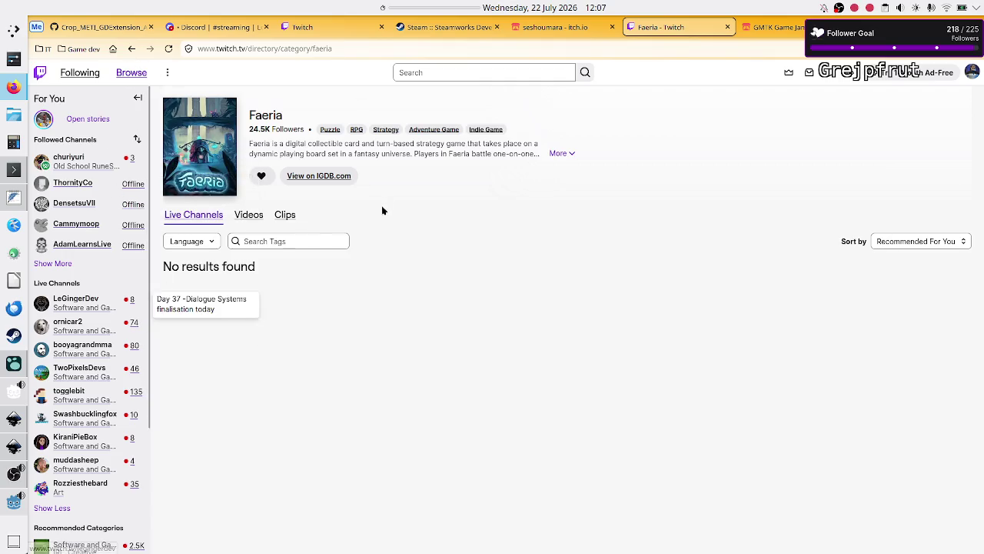
Open Twitch's Software and Game Development category via search 'soft', then discard a 'gmt' search
click(492, 70)
text(soft)
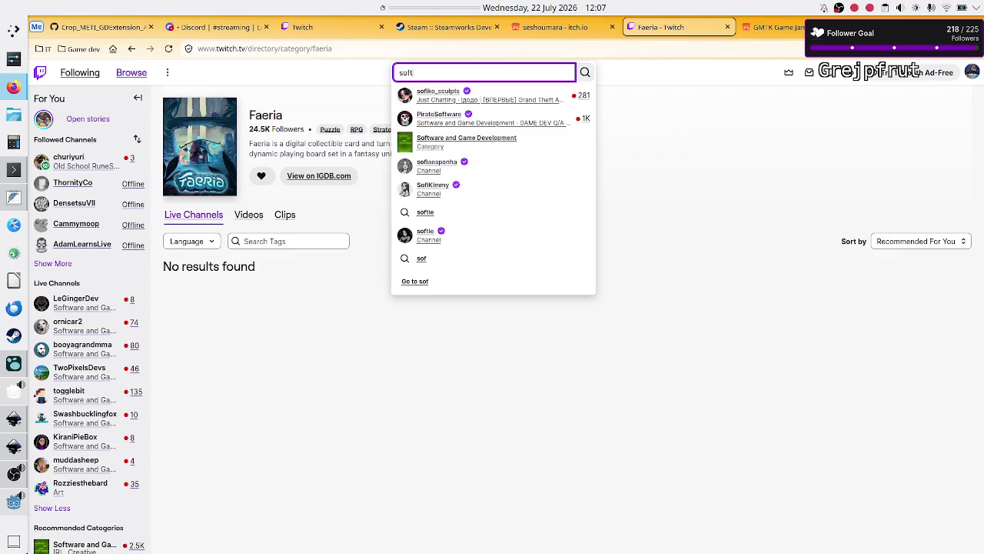
click(456, 164)
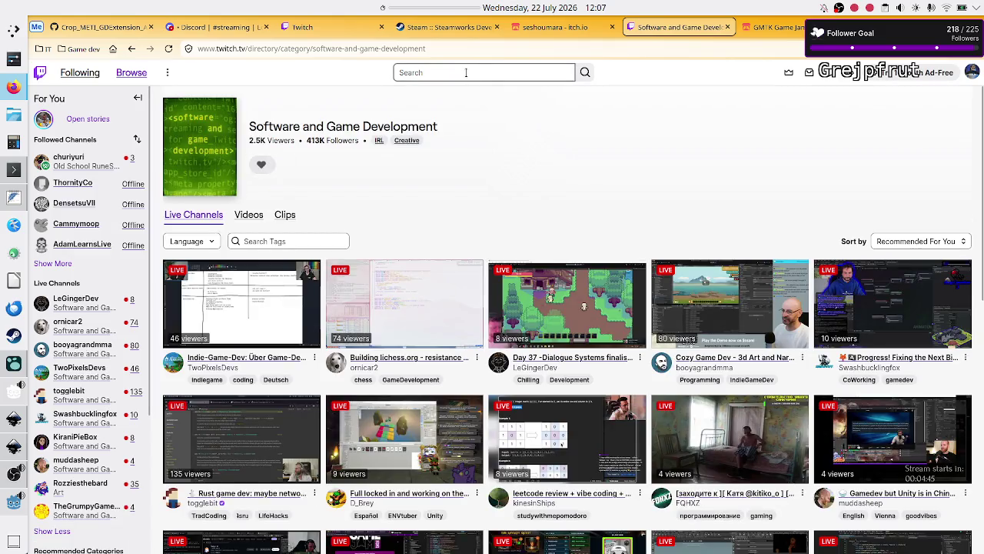
click(466, 72)
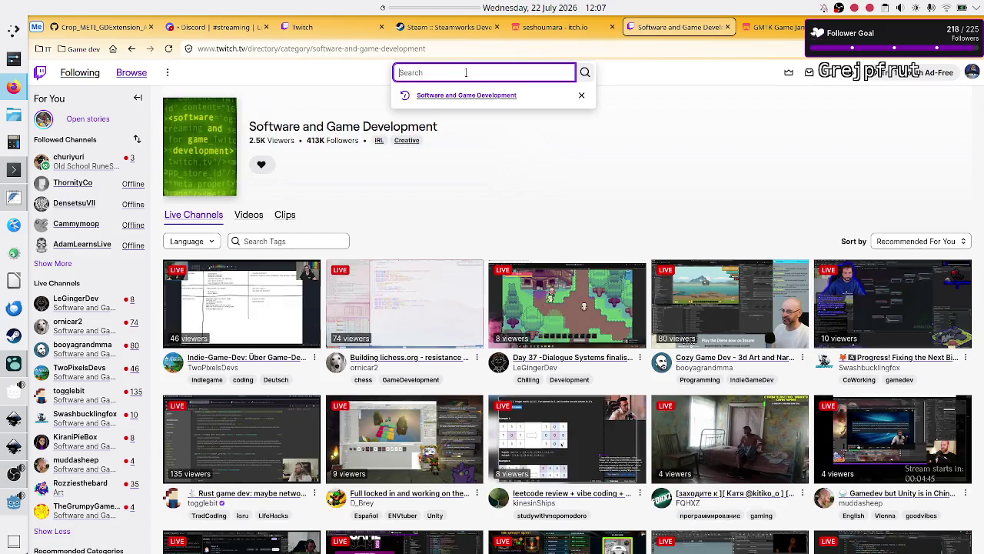
text(gmt)
key(BackSpace)
key(BackSpace)
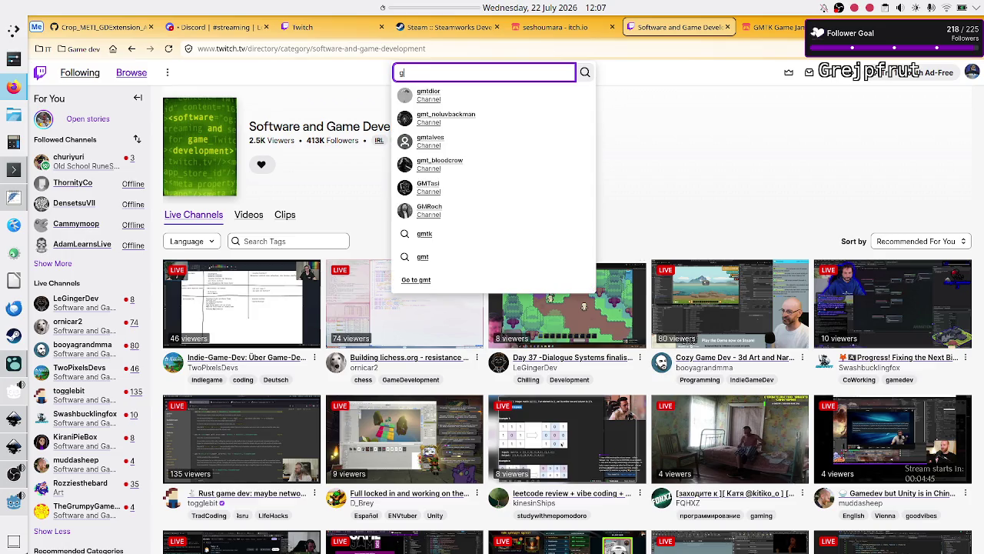
key(BackSpace)
click(474, 185)
Find 'gmtk' on the stream list page, then return to the top and focus Search Tags
key(ctrl+f)
text(gmtl)
scroll(475, 186, down, 7)
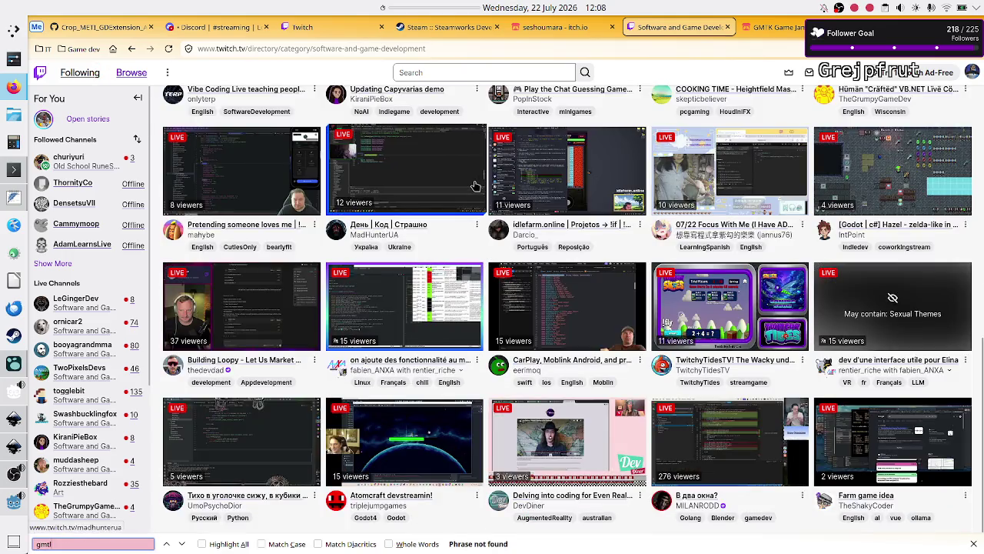
key(BackSpace)
text(k)
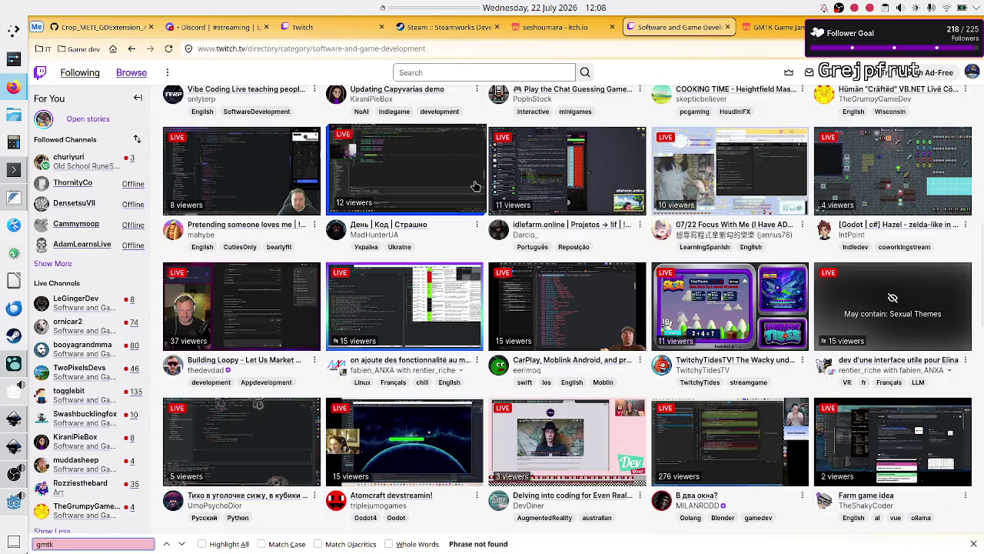
key(BackSpace)
key(BackSpace)
key(BackSpace)
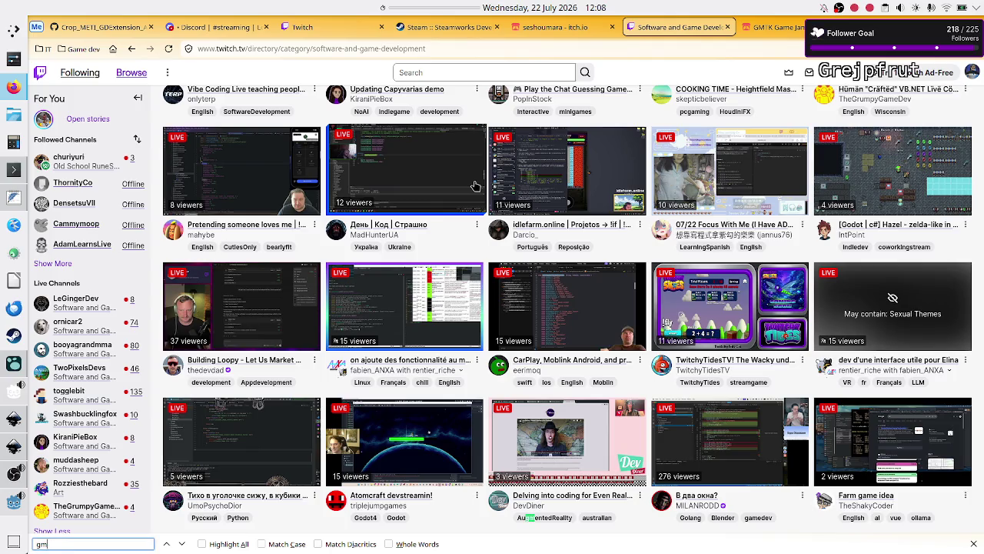
key(Escape)
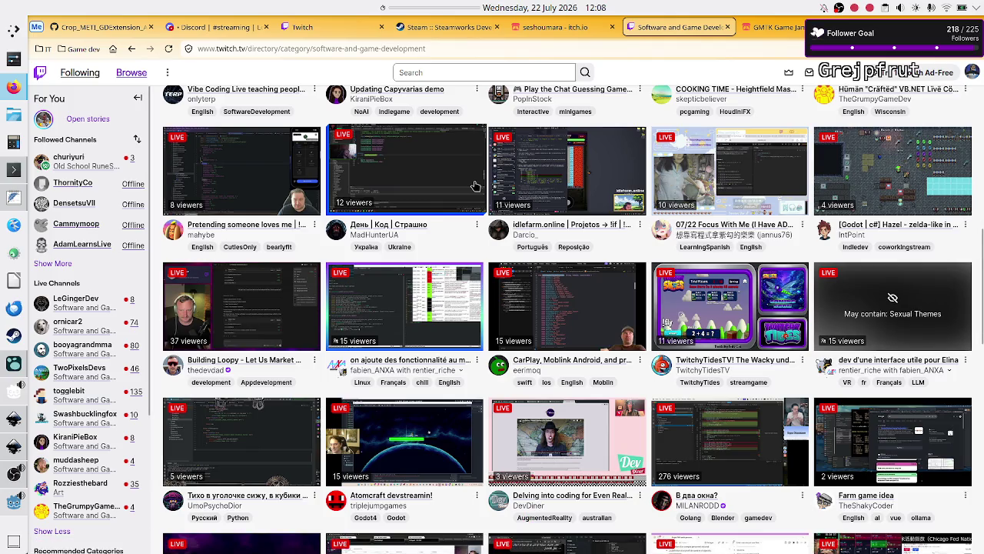
scroll(584, 229, down, 5)
scroll(585, 228, up, 10)
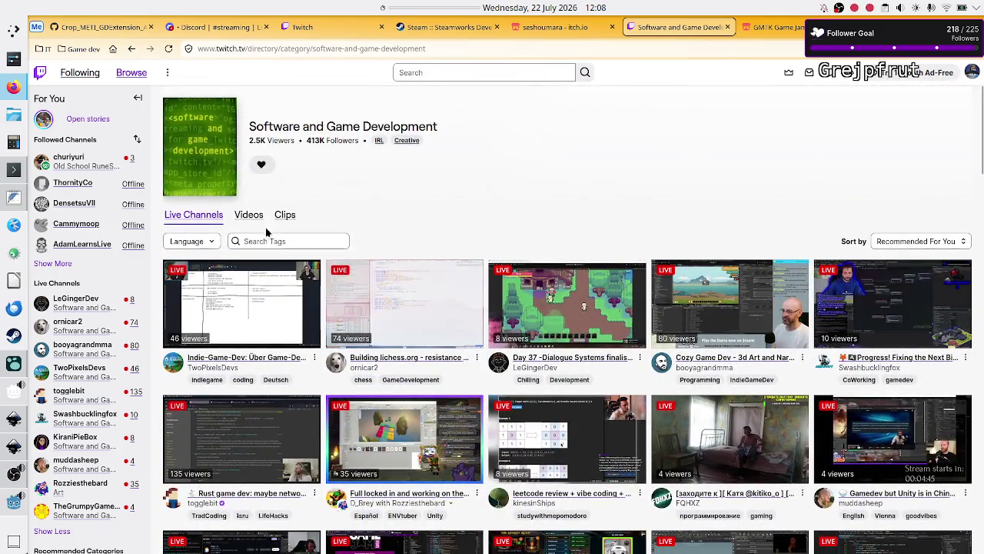
click(267, 239)
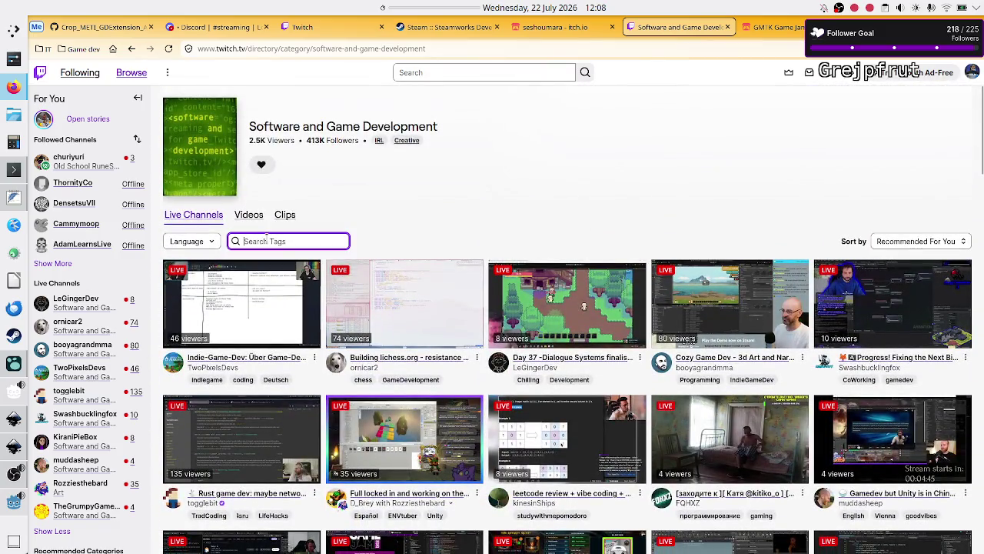
text(gmt)
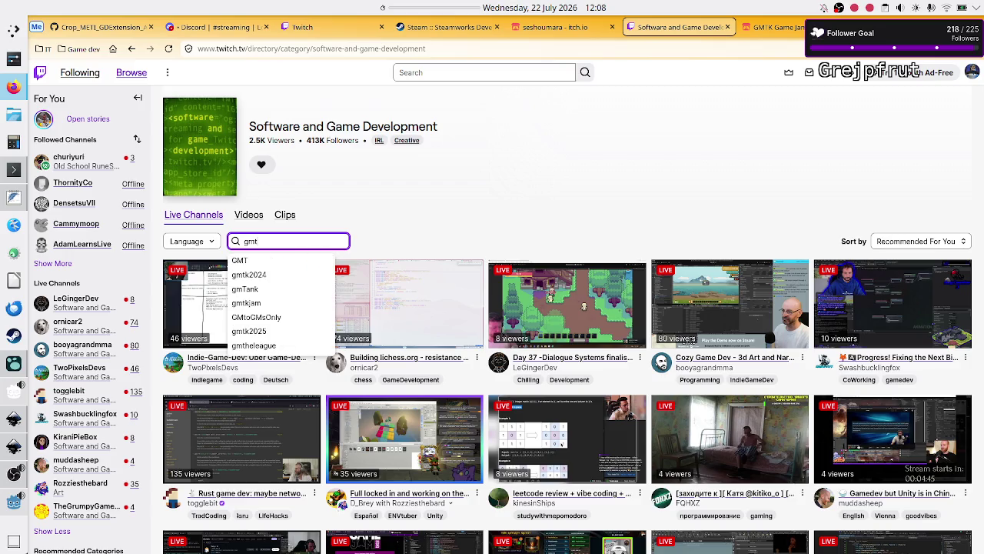
text(k)
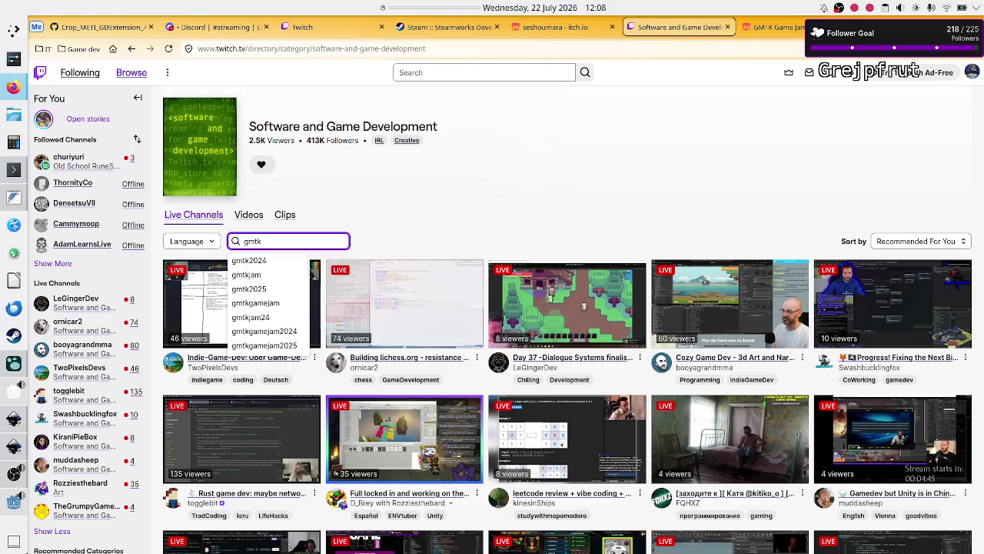
key(Down)
key(Down)
key(Down)
key(Down)
key(Down)
key(Down)
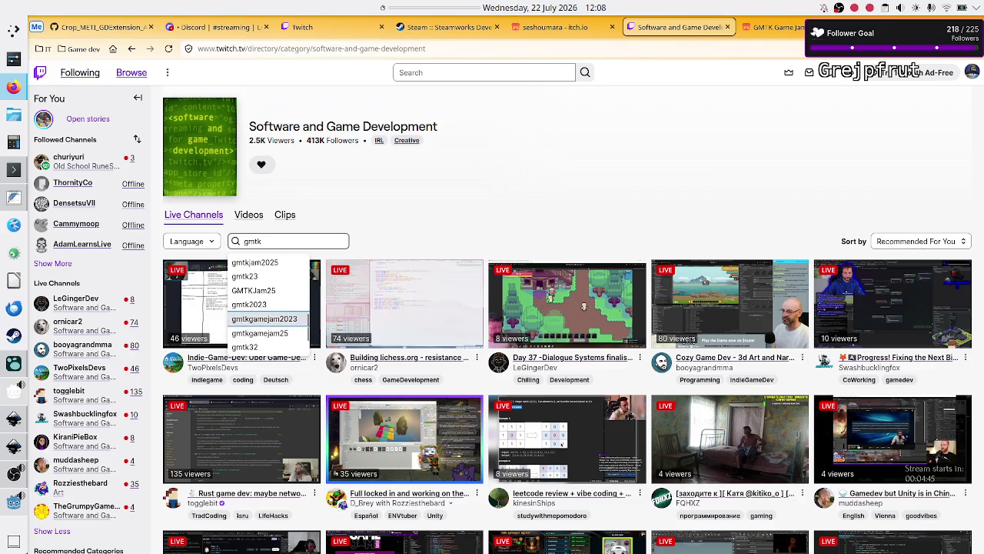
key(Down)
key(Down)
key(Down)
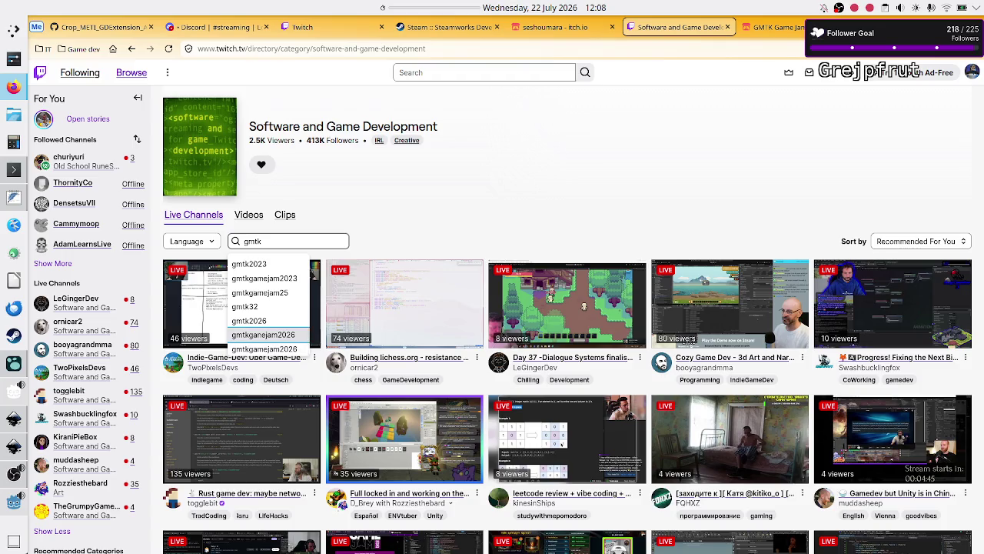
key(Return)
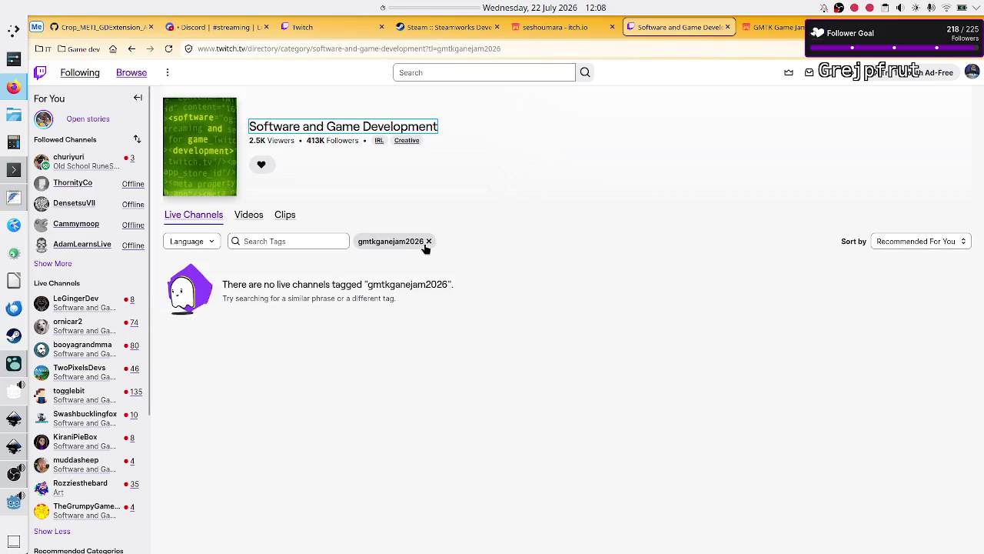
click(429, 243)
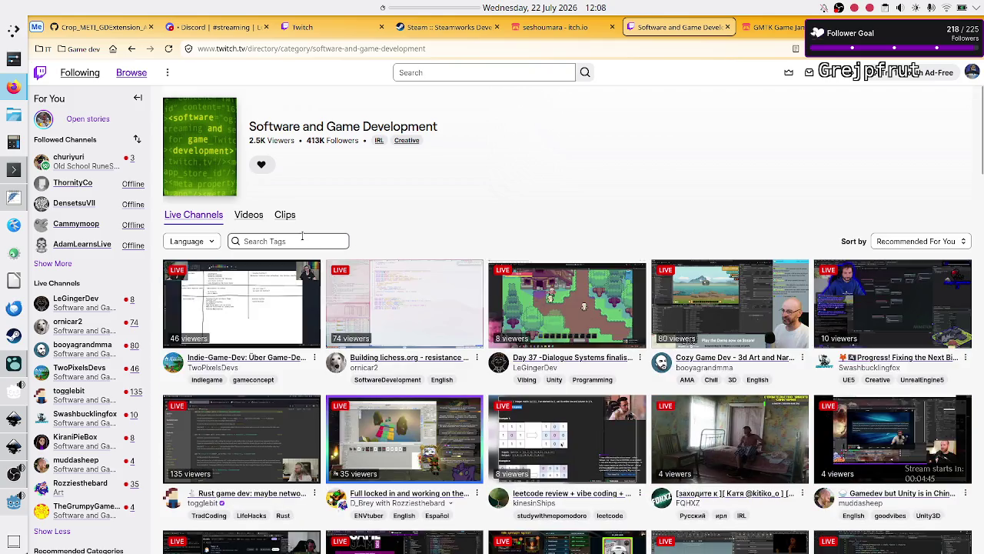
click(344, 241)
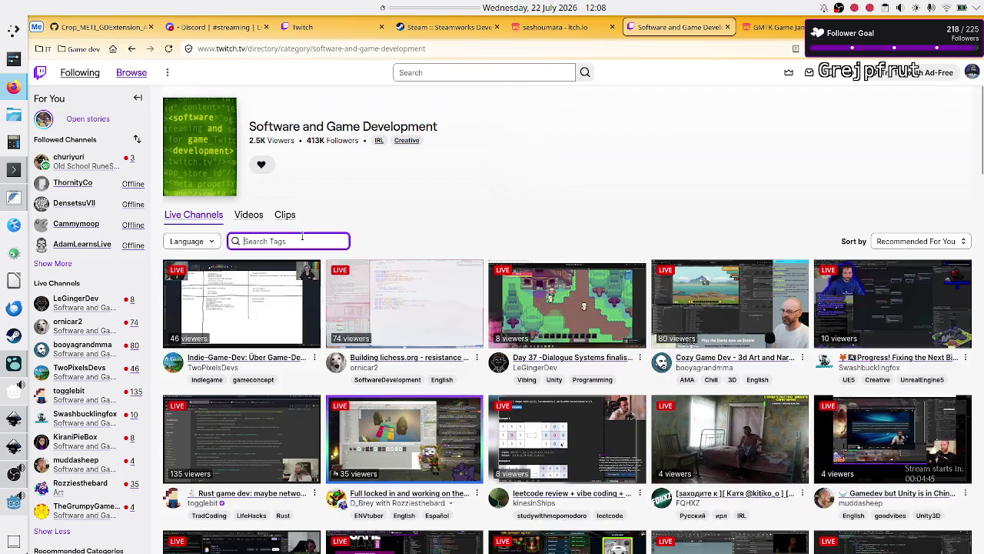
text(gmtk)
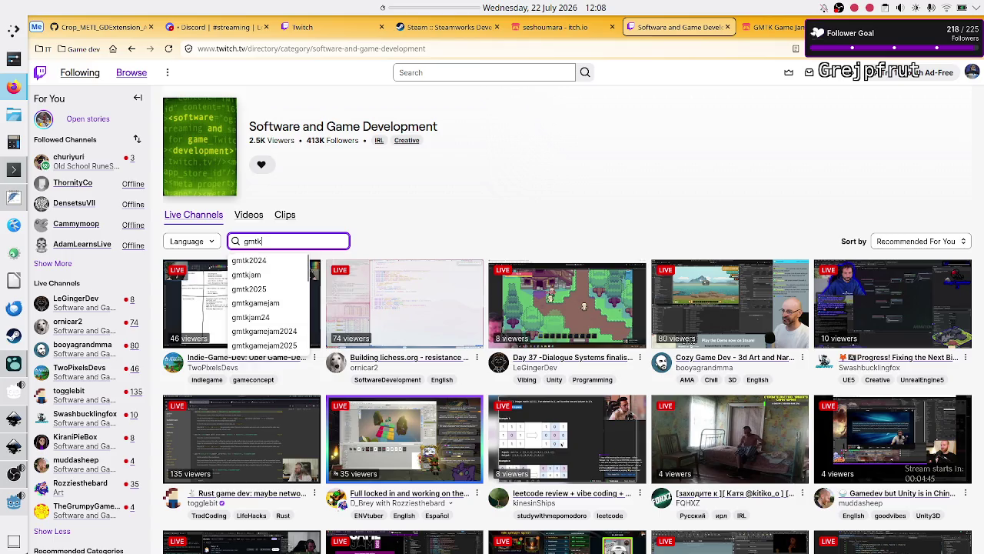
key(Return)
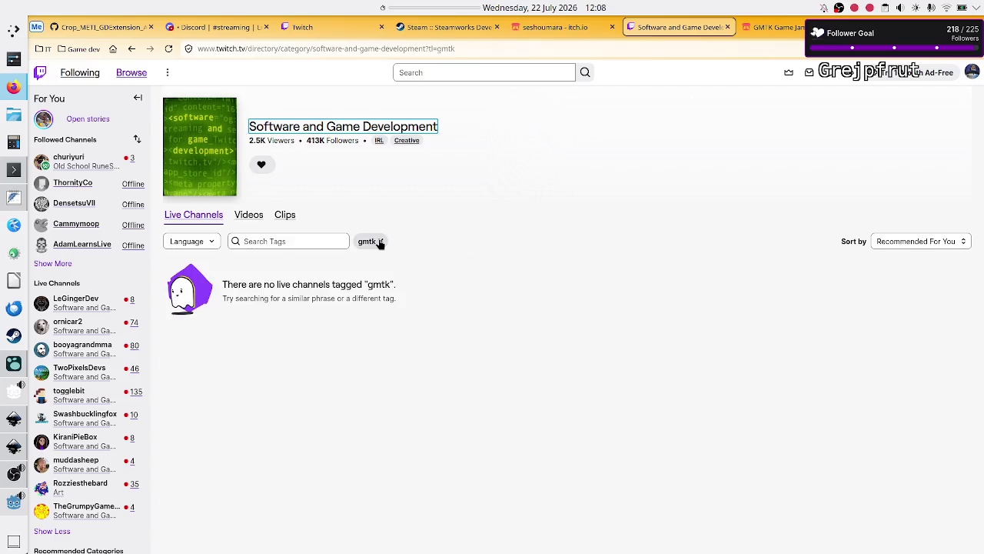
click(379, 242)
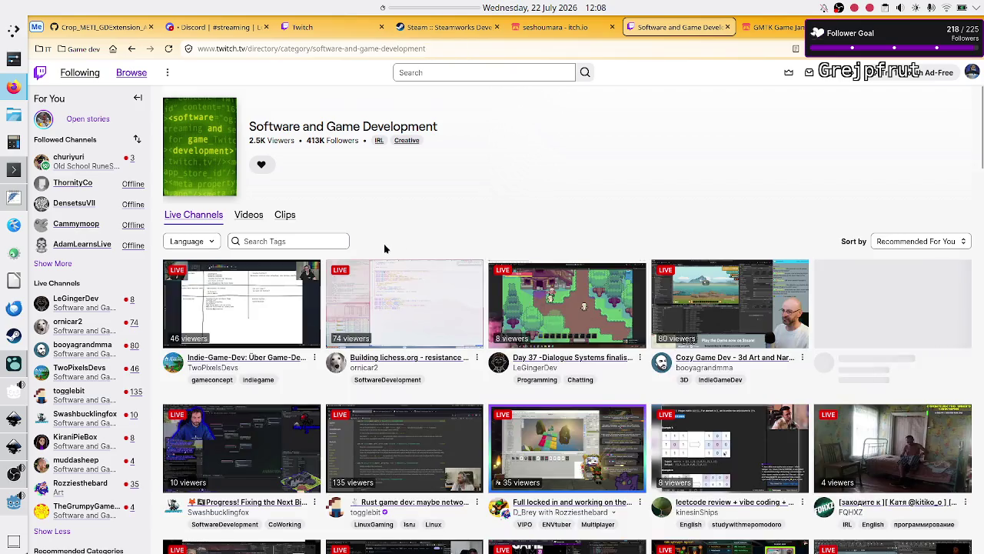
click(276, 241)
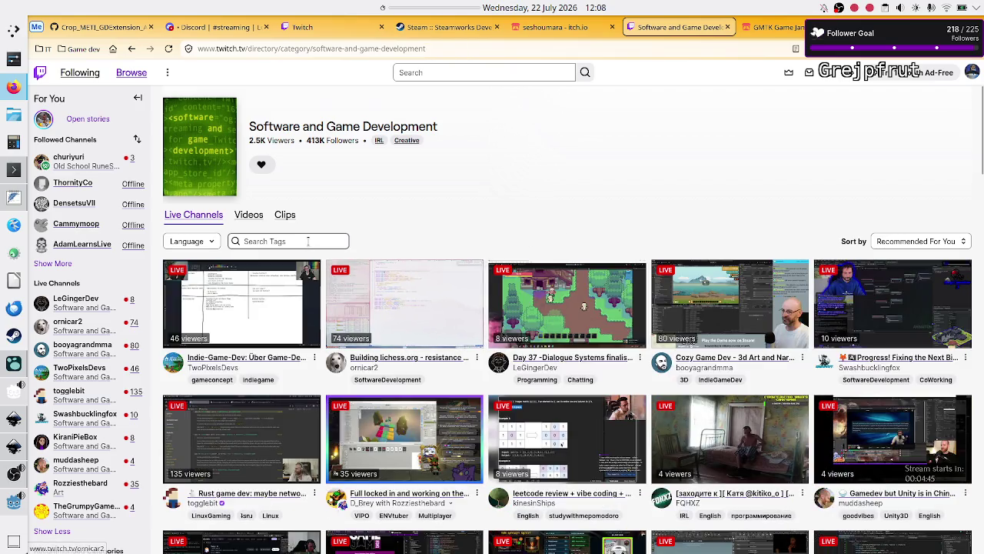
text(gmtk)
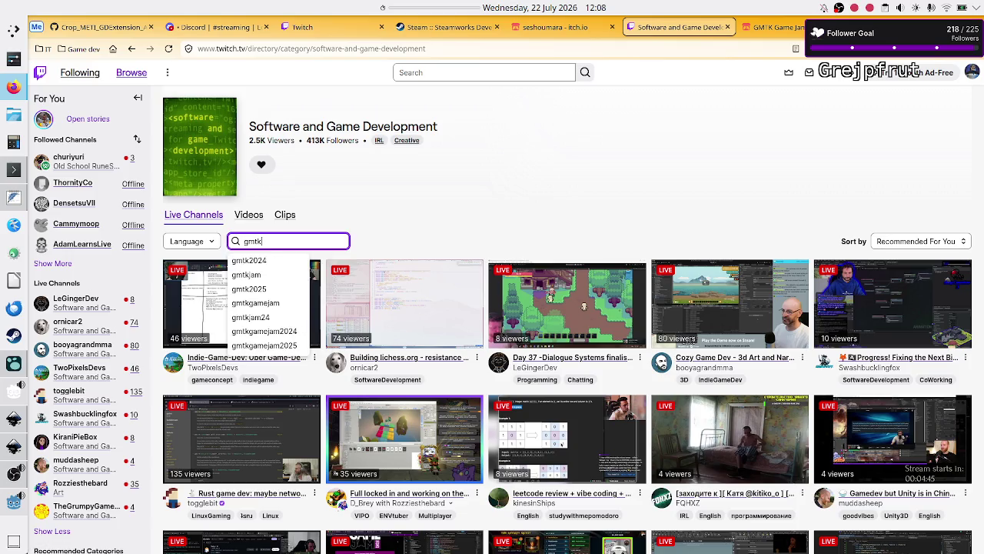
text(ja)
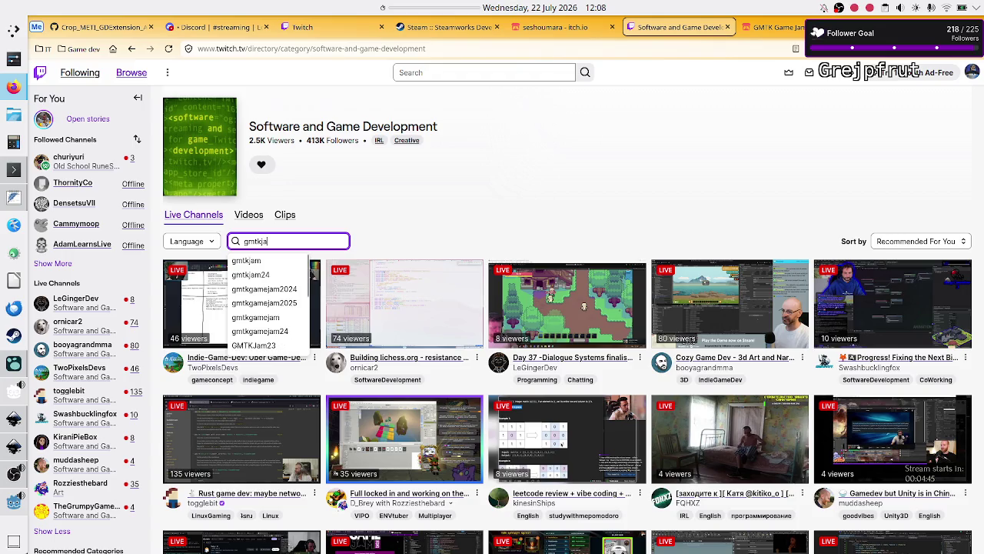
text(202)
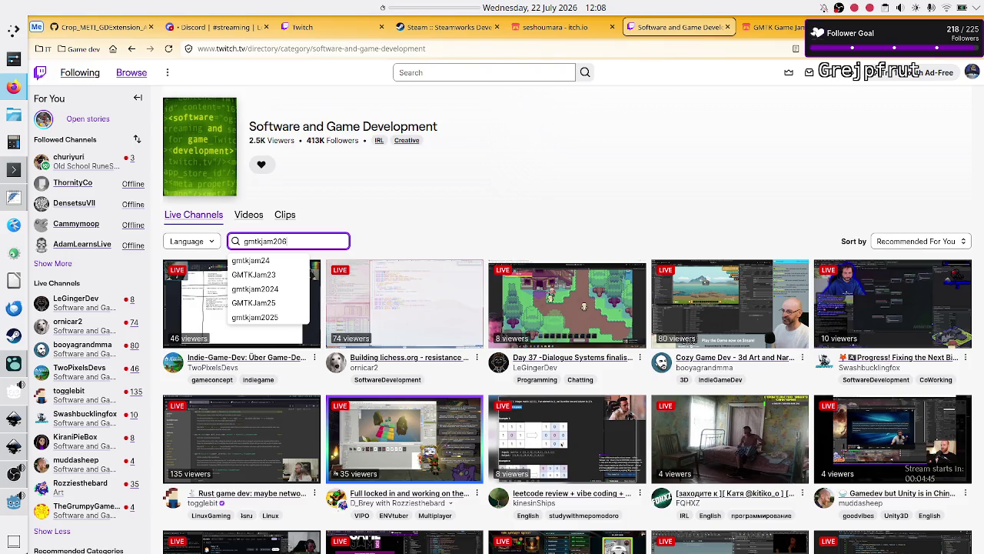
text(6)
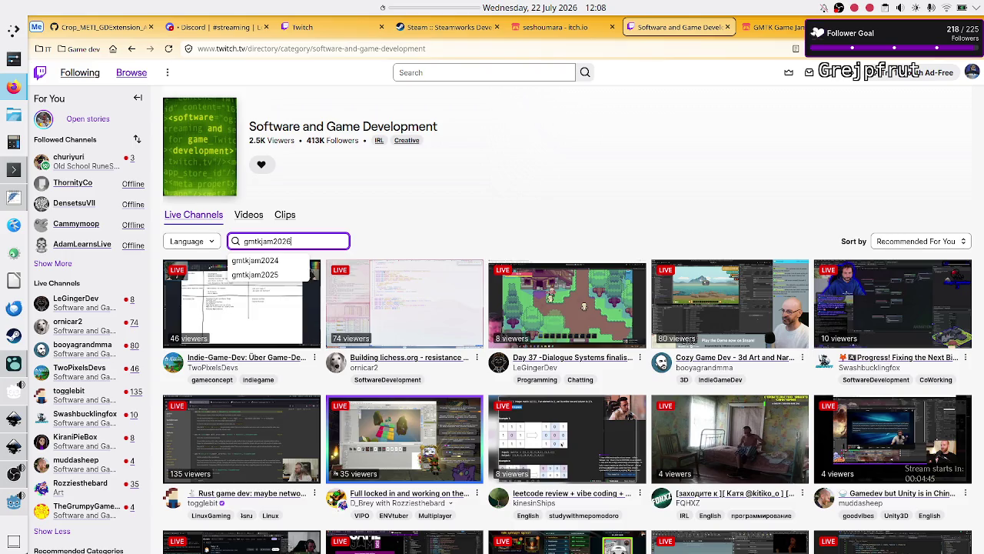
key(BackSpace)
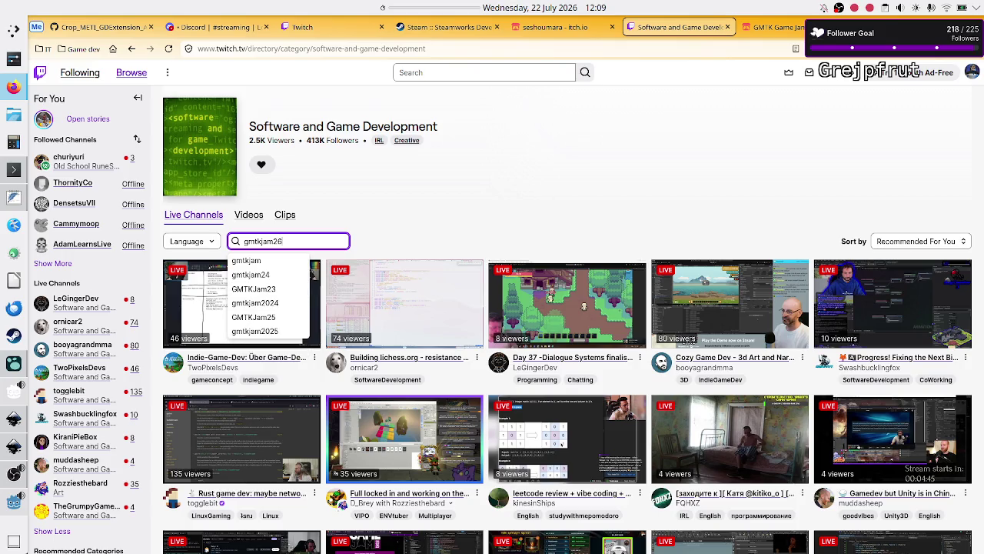
key(BackSpace)
key(BackSpace)
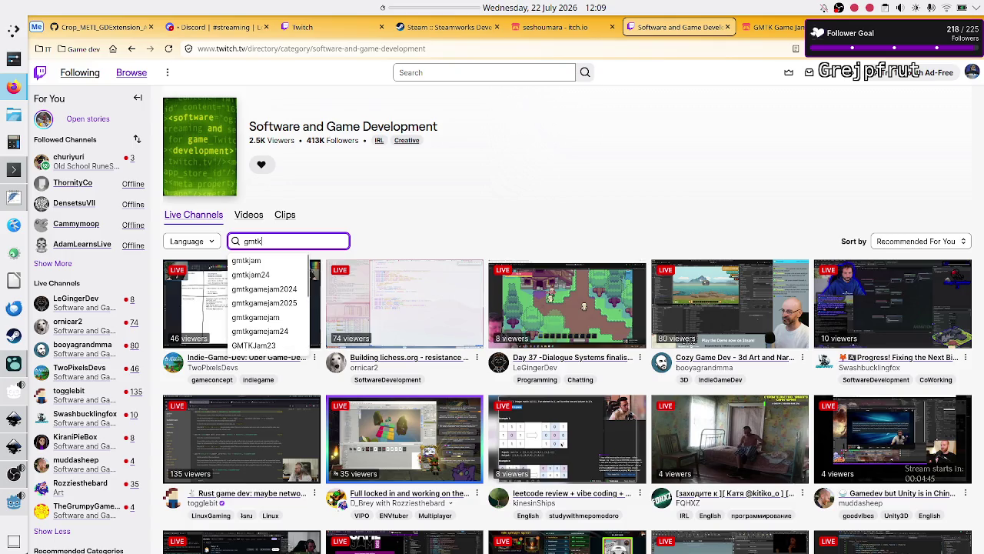
text(2026)
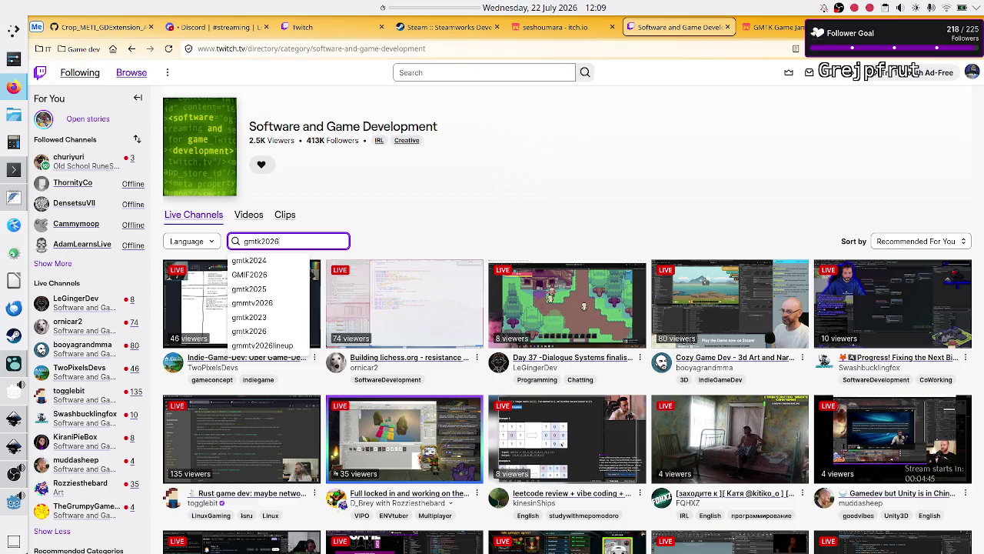
key(Down)
key(Down)
key(Down)
key(Down)
key(Up)
key(Up)
key(Down)
key(Down)
key(Down)
key(Down)
key(Up)
key(Up)
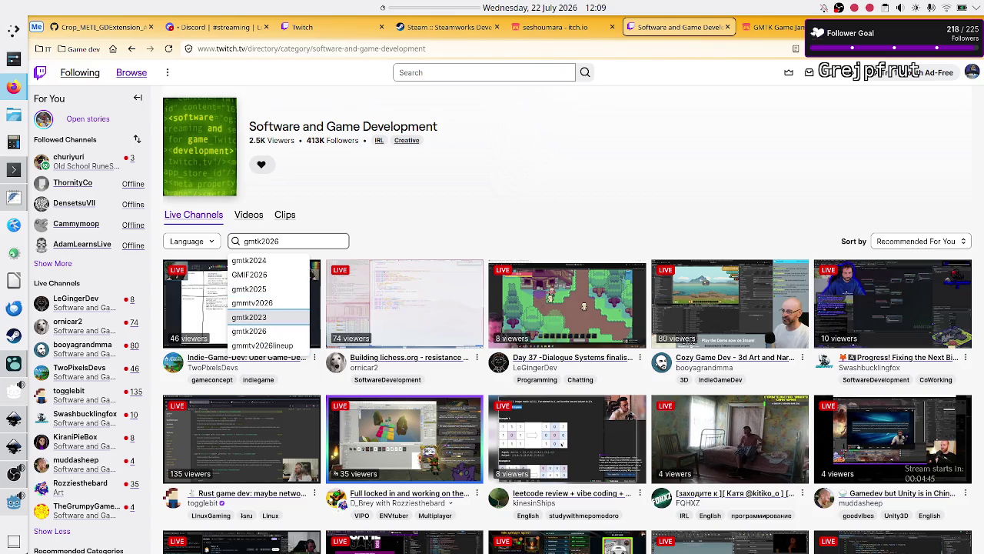
key(Down)
key(Down)
key(Down)
key(Up)
key(Up)
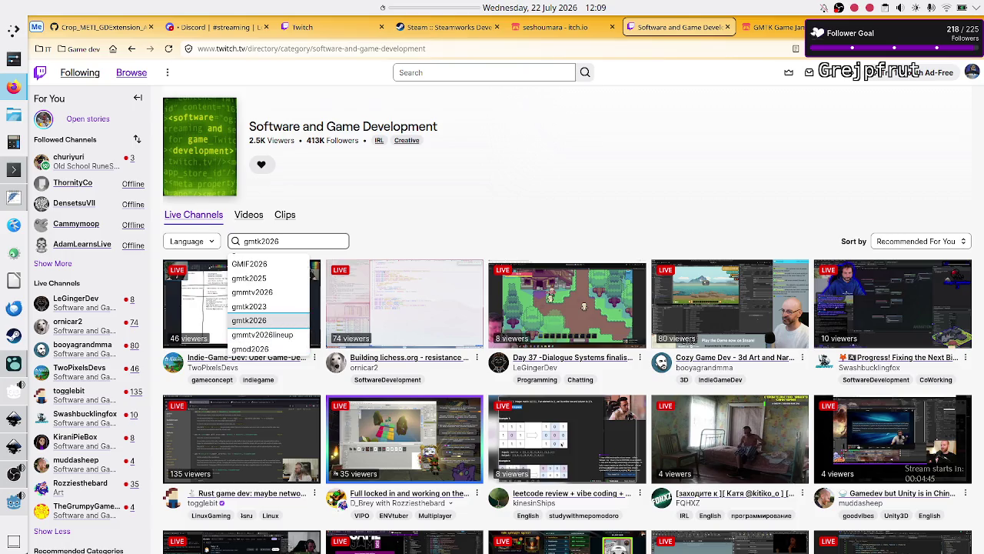
double_click(306, 240)
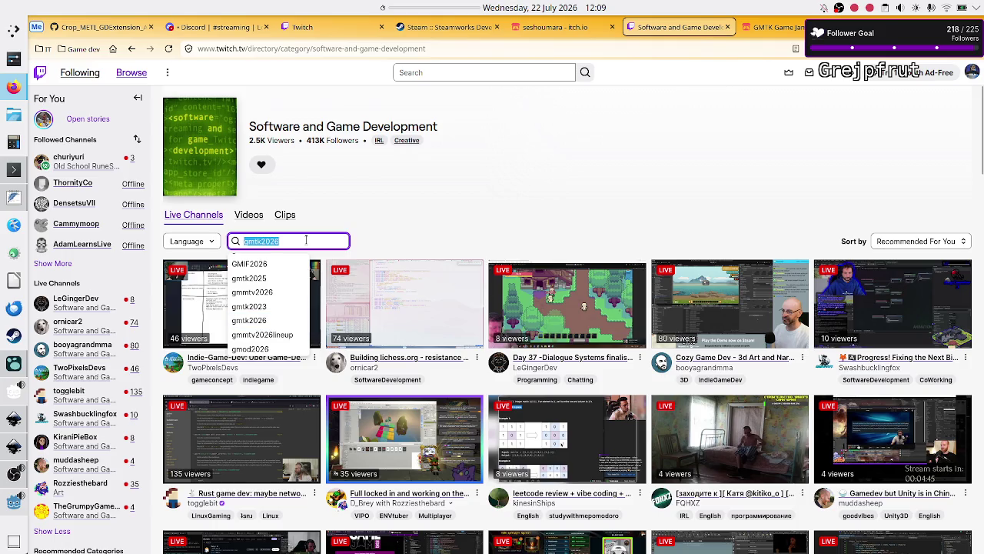
key(BackSpace)
click(405, 231)
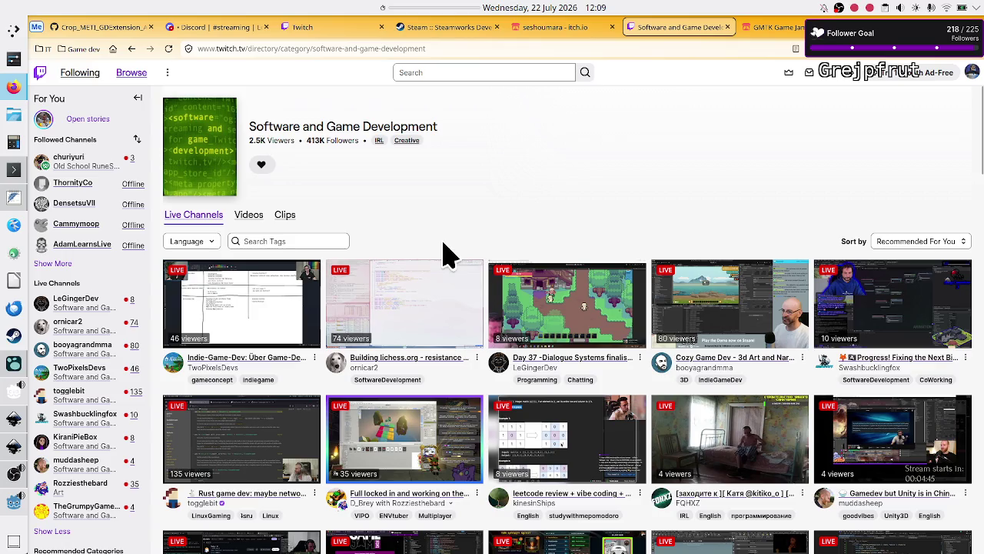
Search tags for 'godot' and apply the Godot tag filter
click(306, 237)
click(499, 229)
click(317, 240)
text(godot)
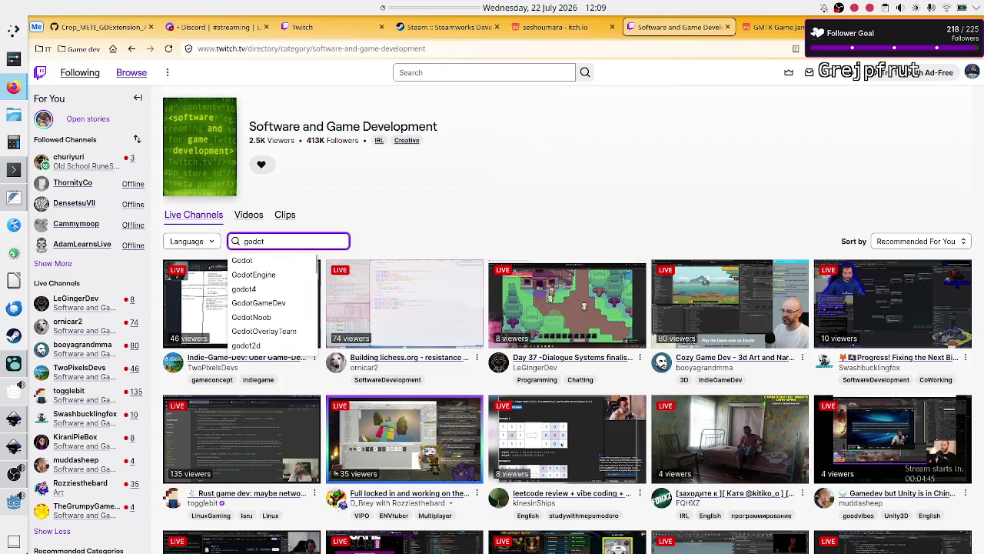
click(277, 262)
click(278, 262)
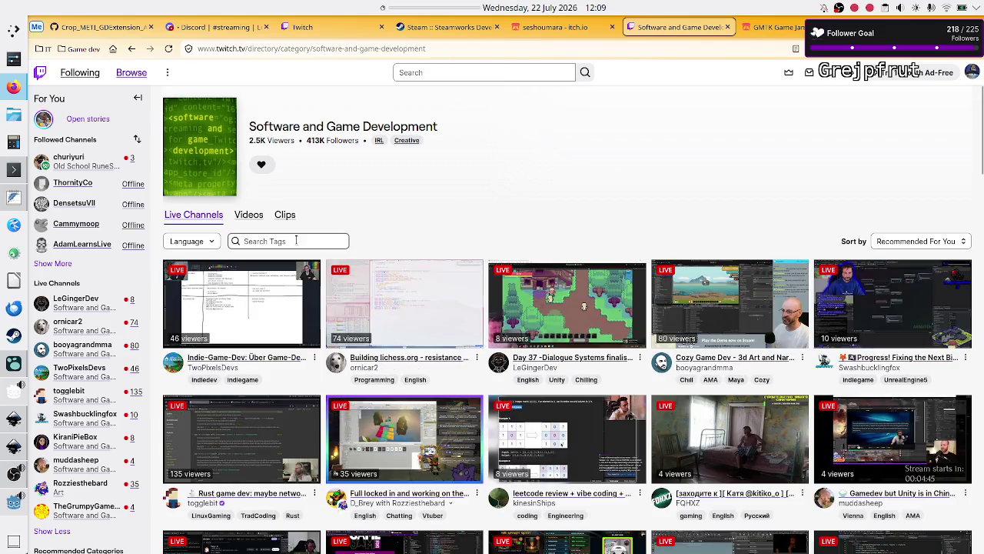
Add the GodotEngine tag filter via 'godoten', then remove it
click(297, 243)
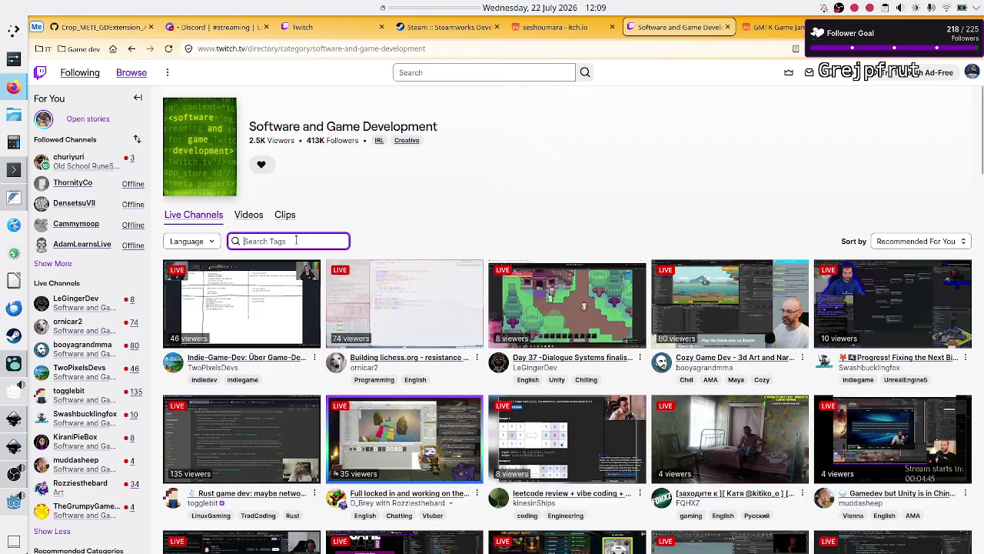
text(godoten)
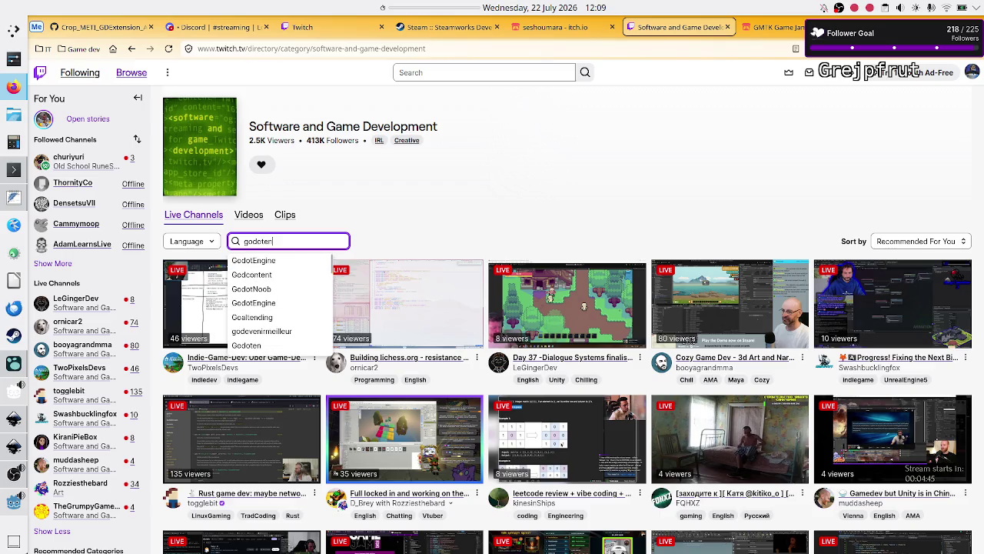
click(287, 262)
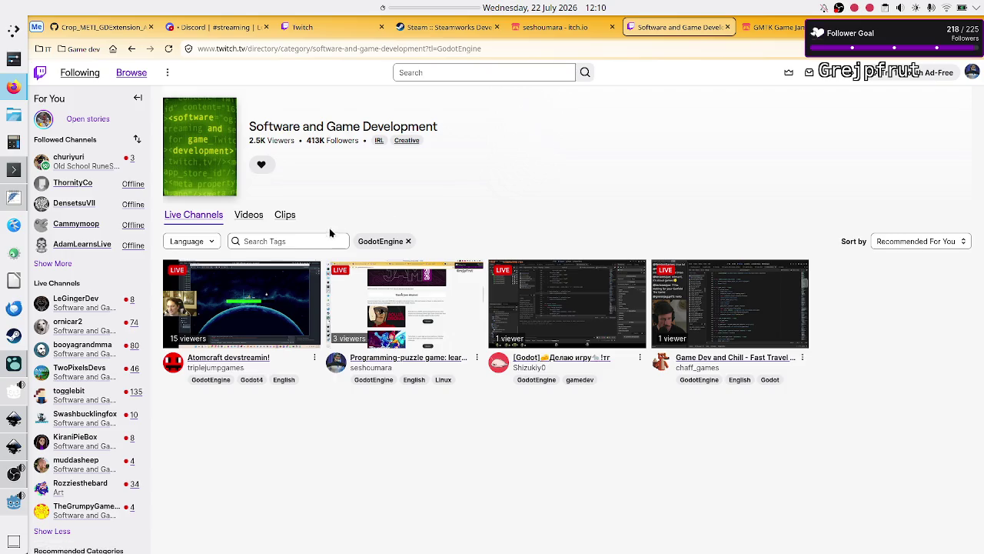
click(408, 242)
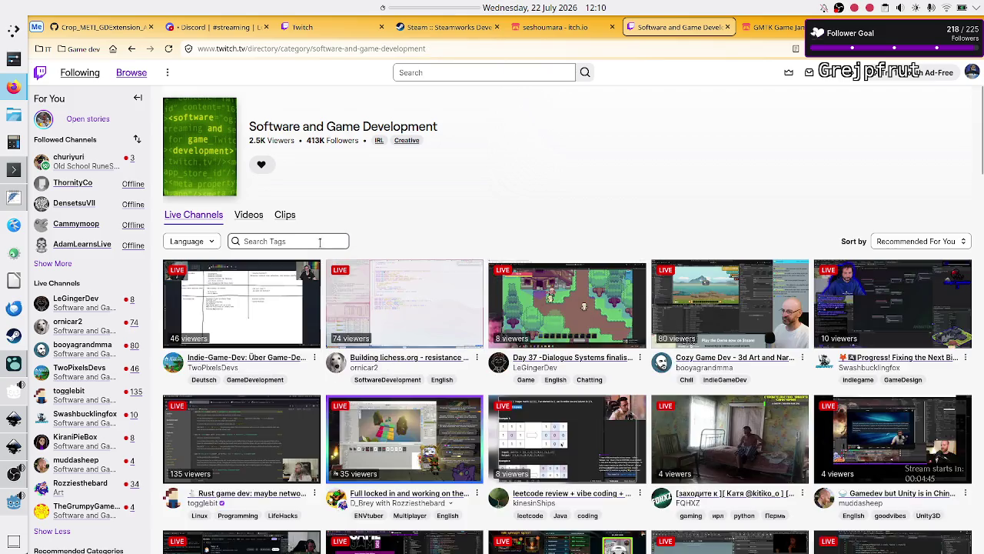
Re-apply the Godot tag filter, then remove it
click(298, 243)
text(godot)
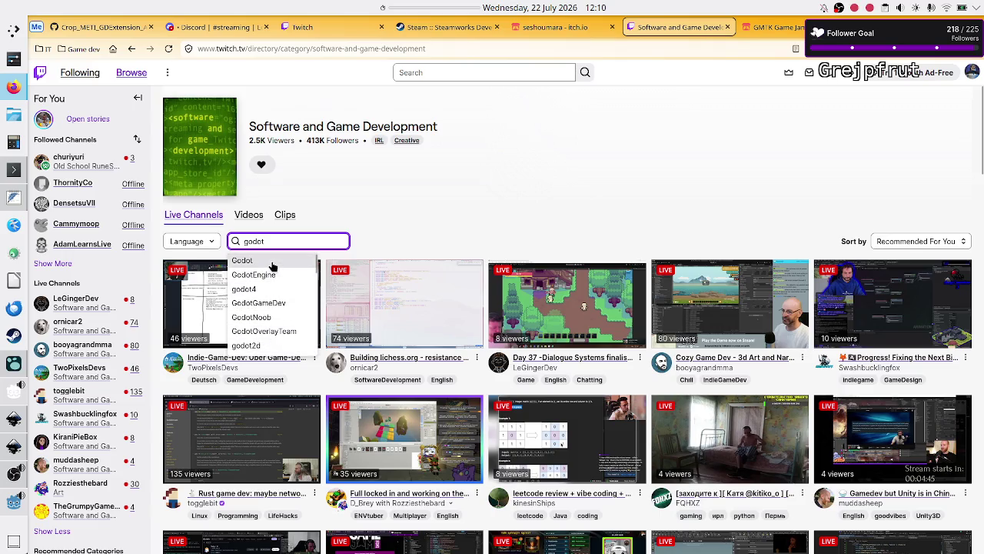
click(273, 265)
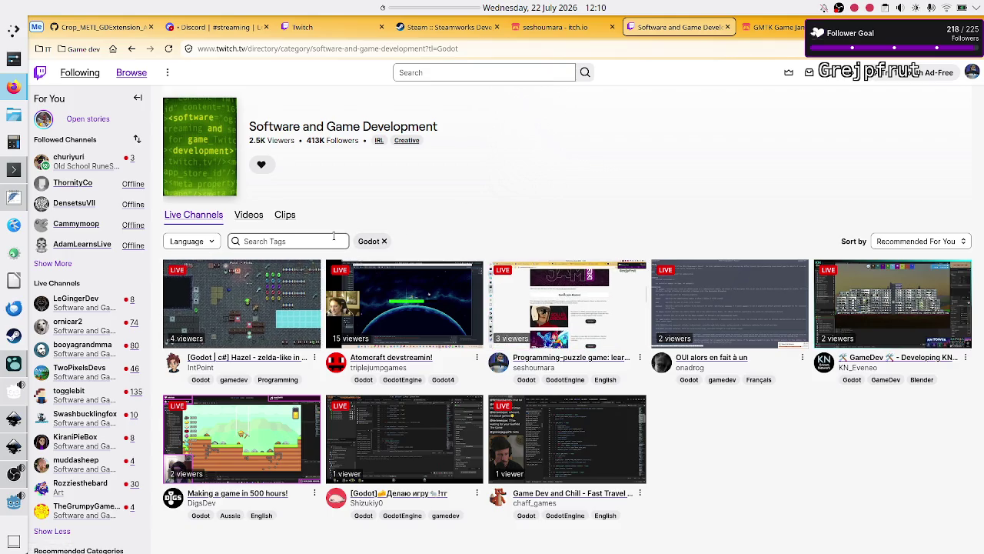
click(267, 241)
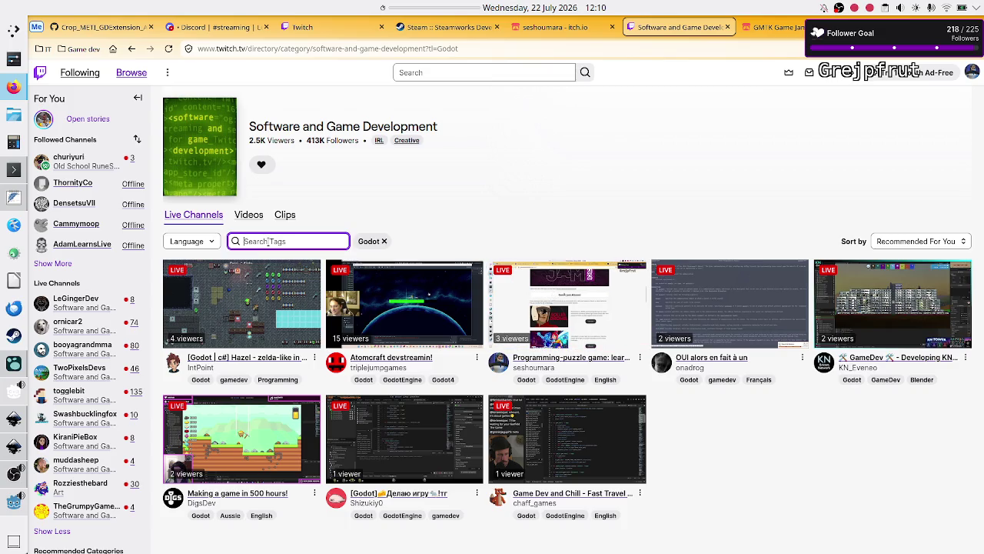
click(386, 241)
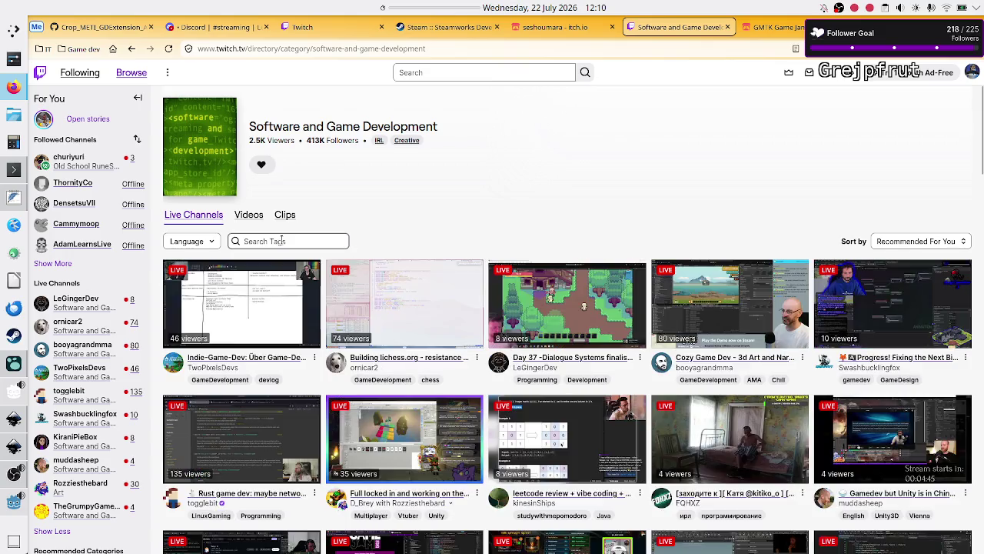
Try the godot4 tag filter, then clear it
click(282, 240)
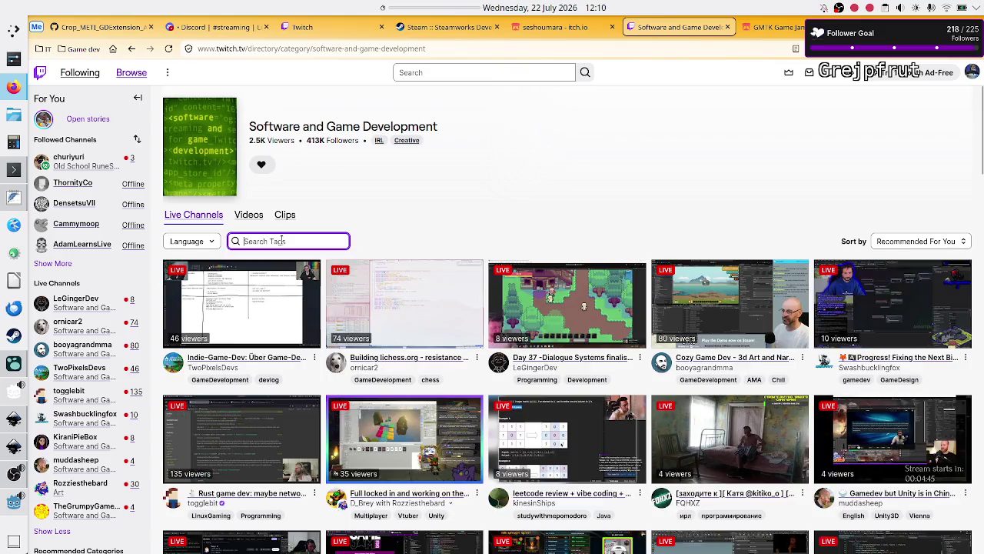
text(godot)
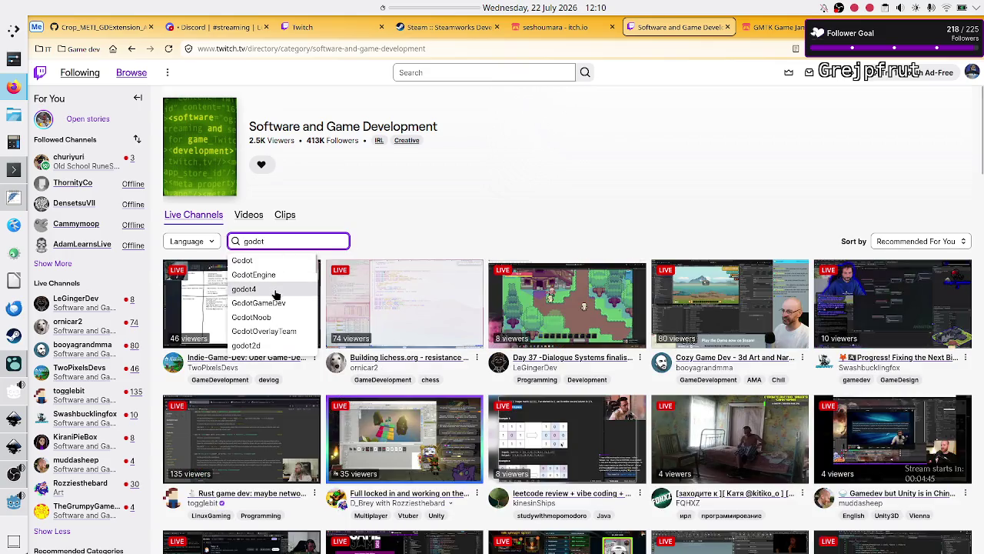
click(275, 290)
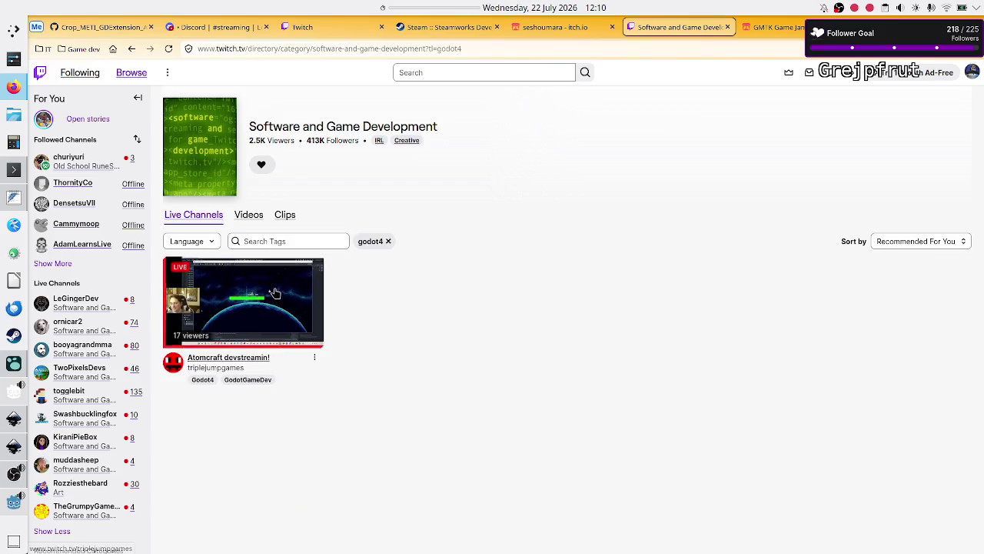
click(388, 241)
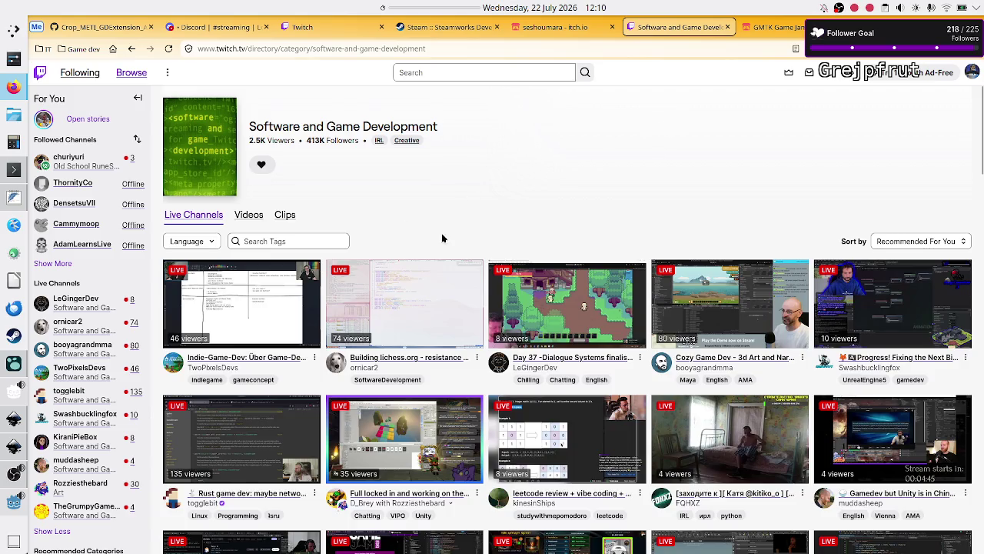
click(288, 241)
click(423, 221)
scroll(422, 221, down, 15)
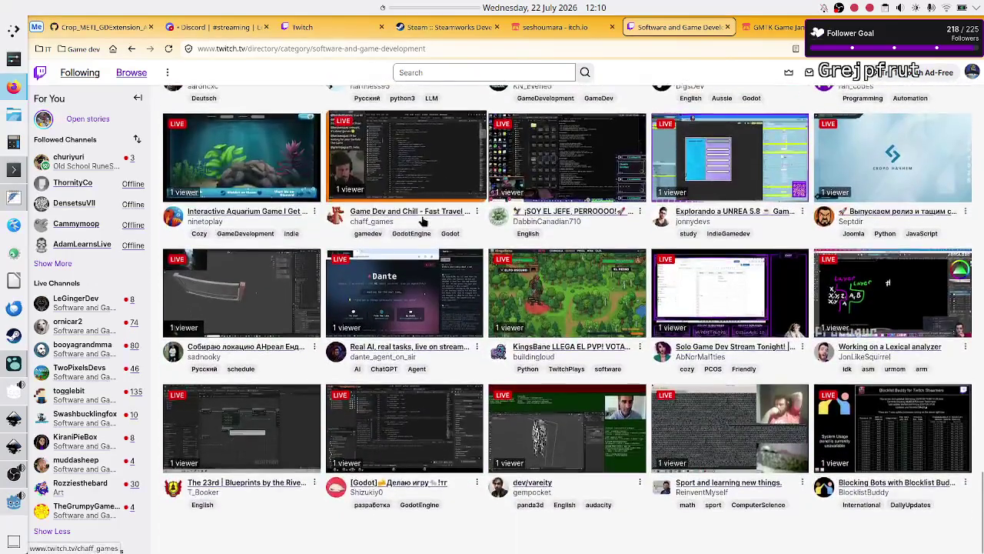
key(ctrl+f)
text(gmtk)
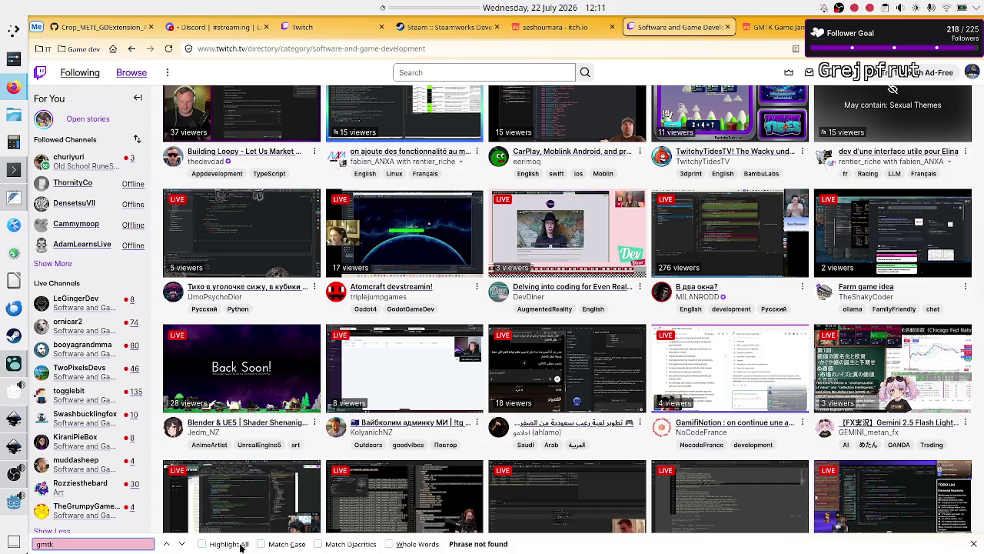
double_click(120, 543)
key(Escape)
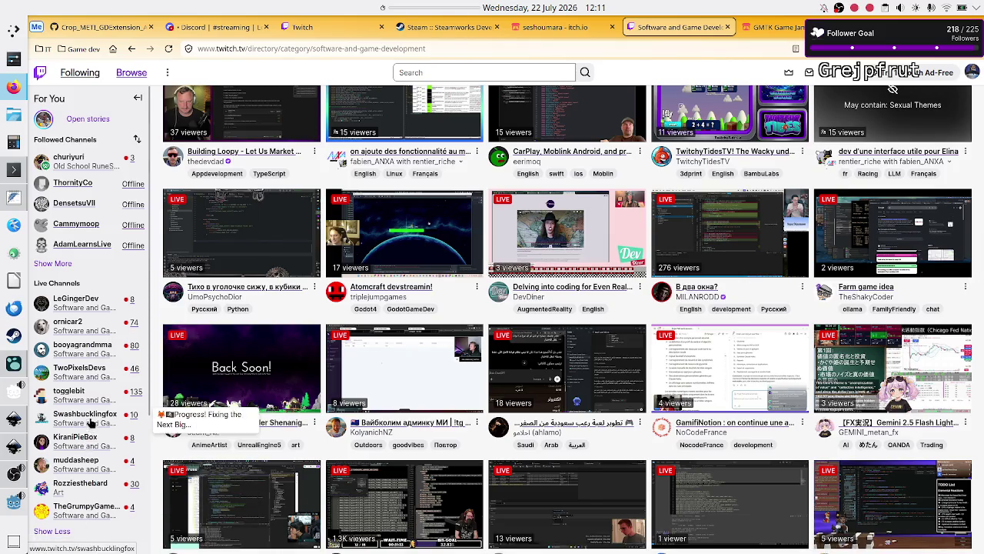
scroll(273, 352, up, 10)
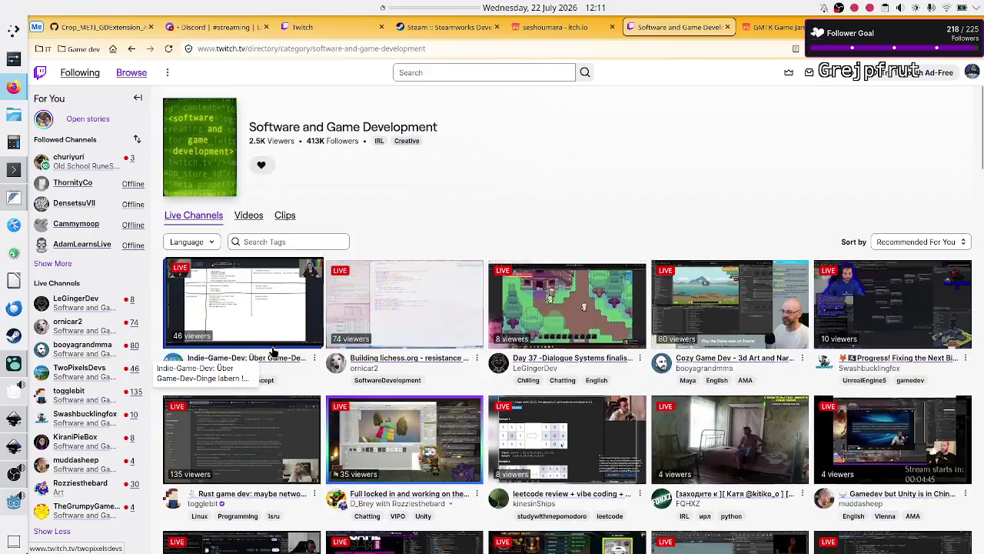
click(261, 242)
Try the GodotEngine tag filter from a 'godot' search, then remove it
text(godot)
click(285, 275)
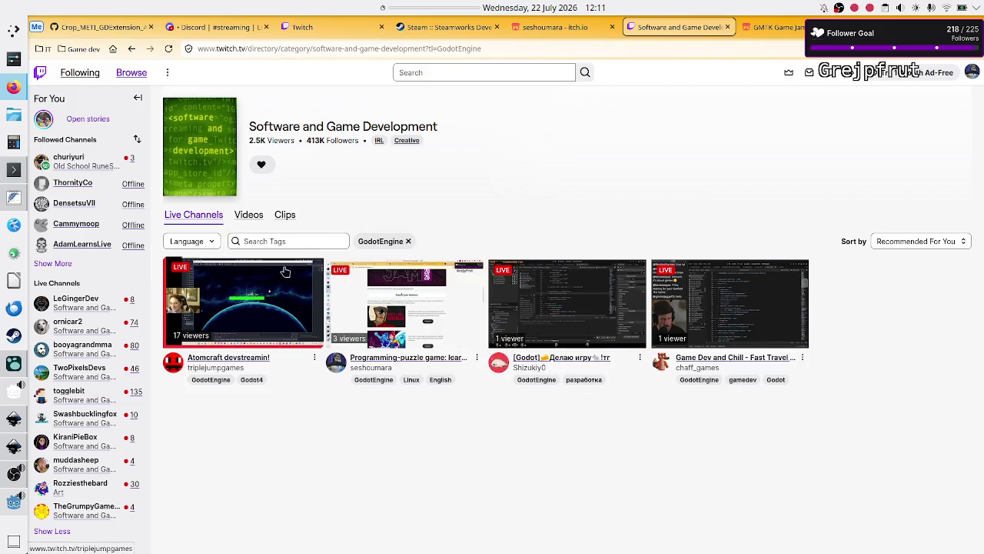
click(291, 236)
click(408, 242)
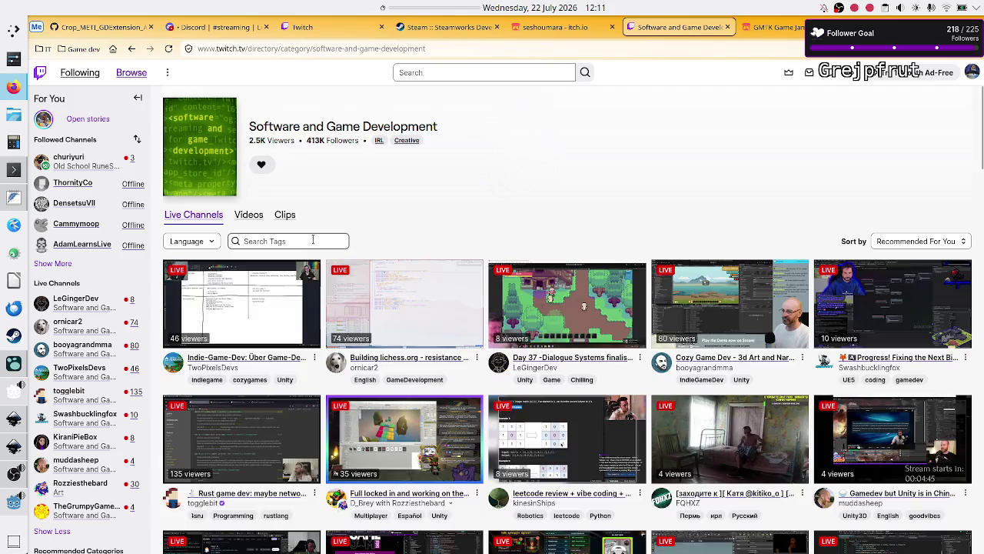
Settle on the Godot tag filter and open the Atomcraft devstreamin! stream
click(291, 241)
text(godot)
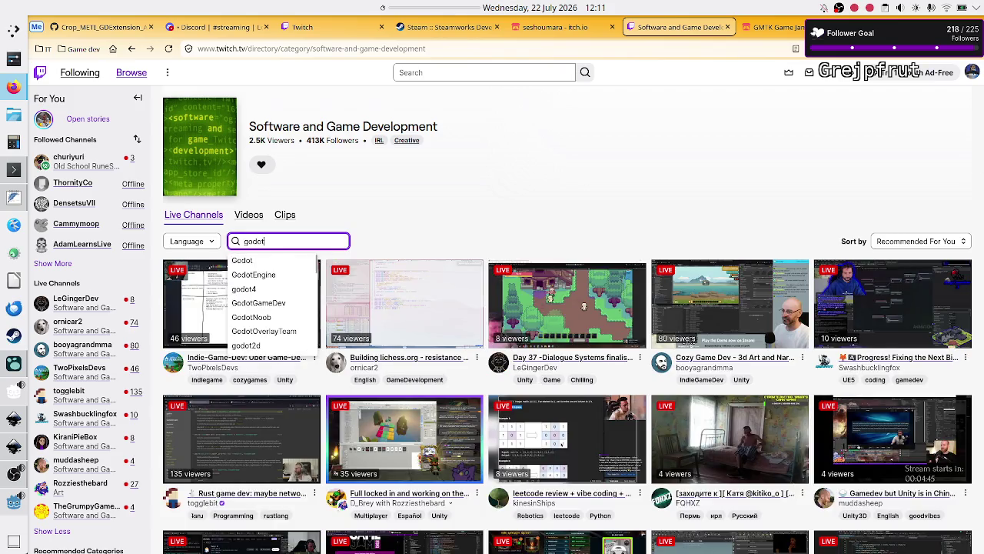
click(298, 259)
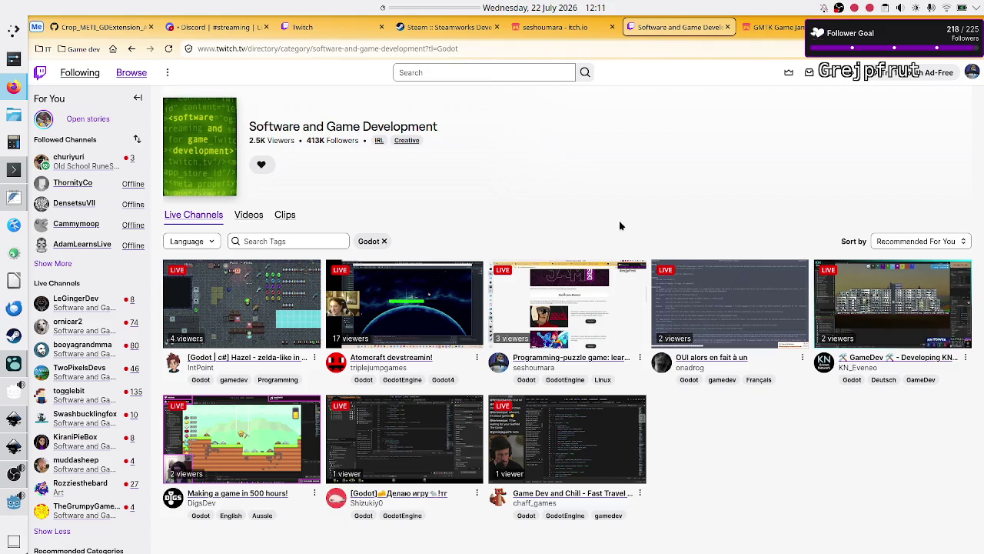
click(385, 243)
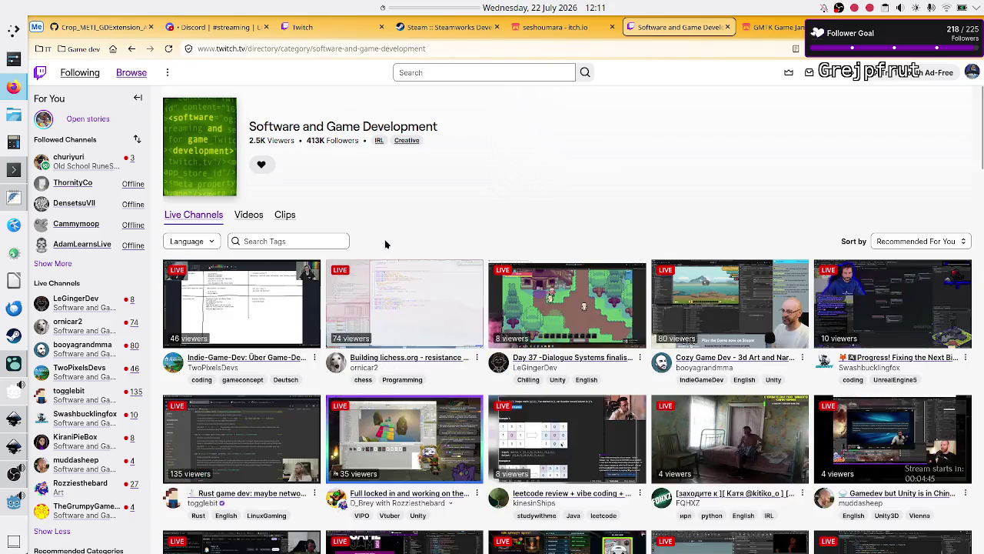
click(283, 242)
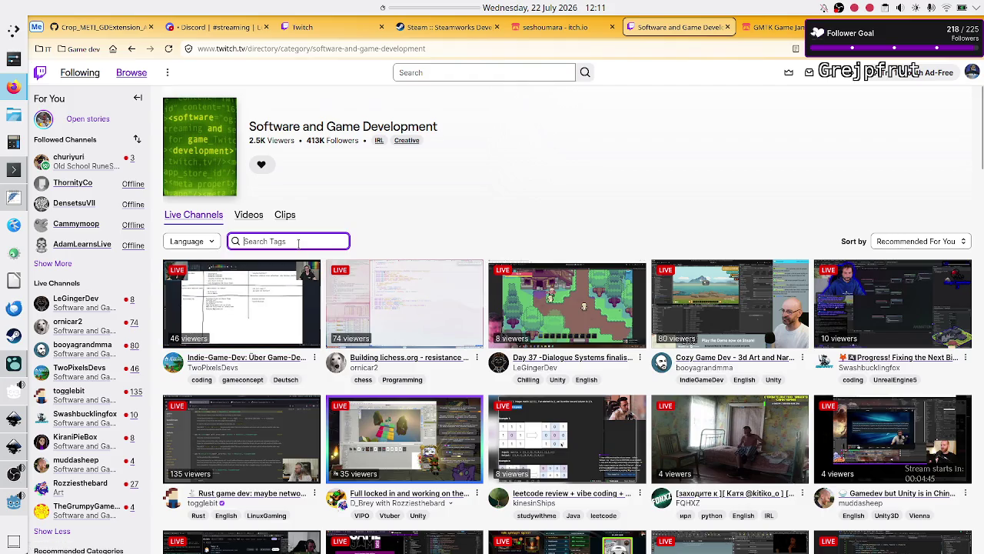
text(godot)
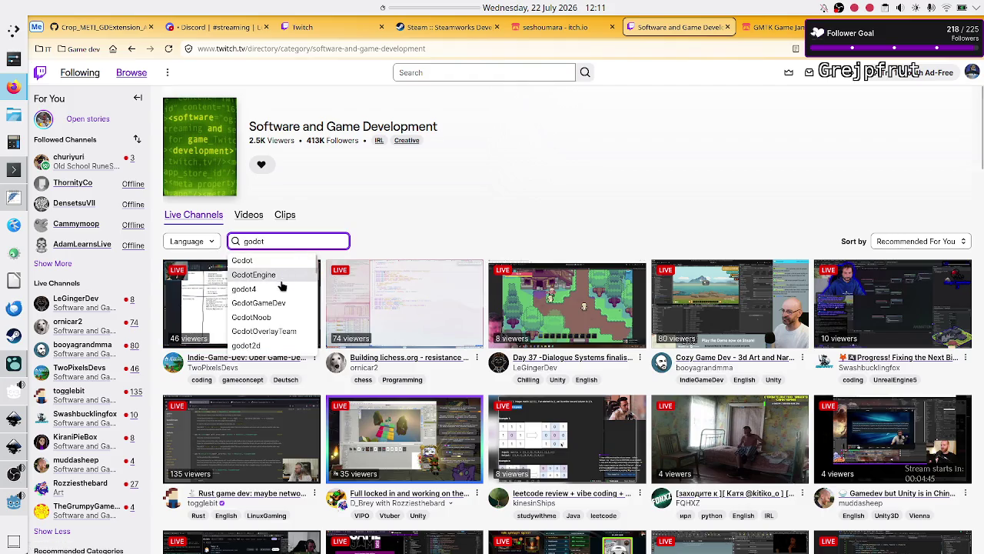
click(281, 262)
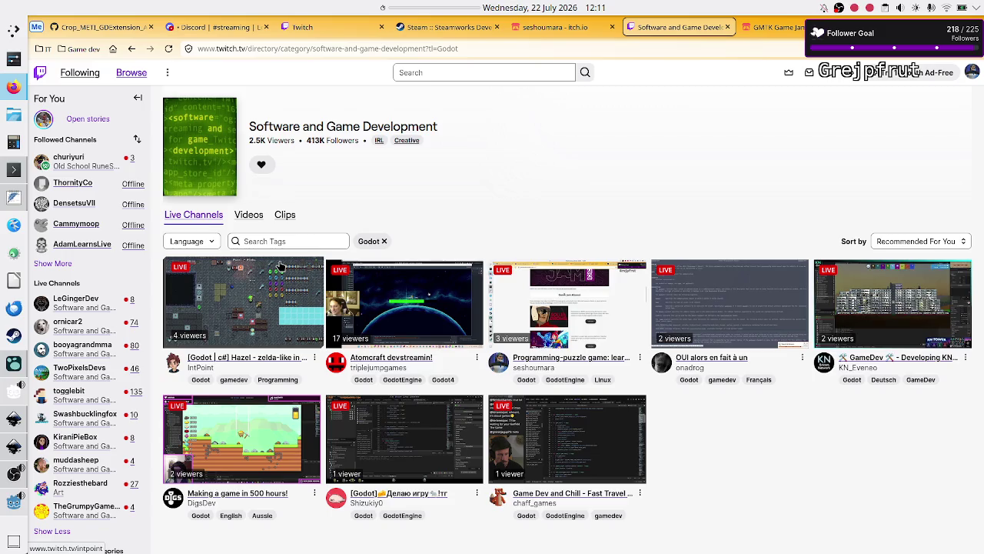
click(399, 323)
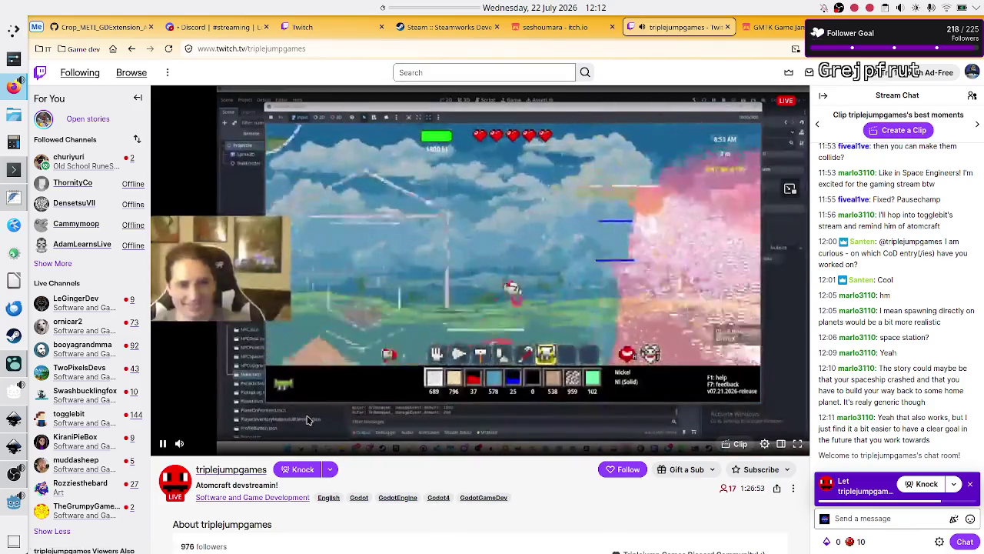
Pause the triplejumpgames Atomcraft devstream video
mouse_move(179, 447)
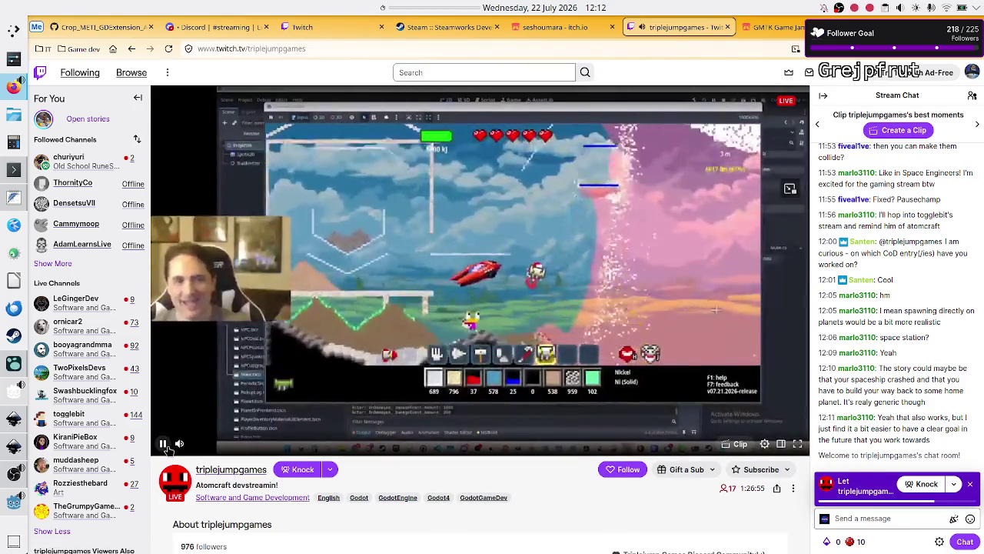
click(164, 446)
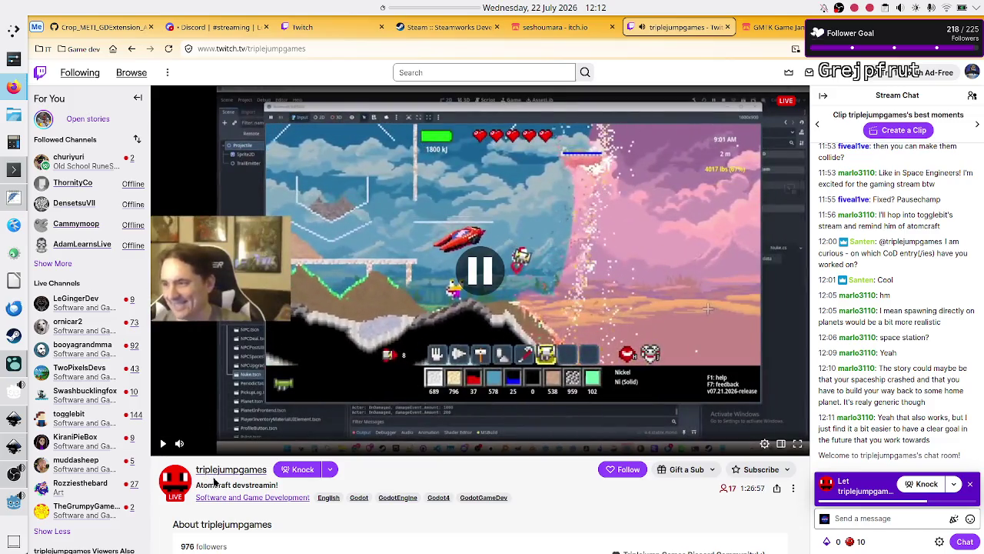